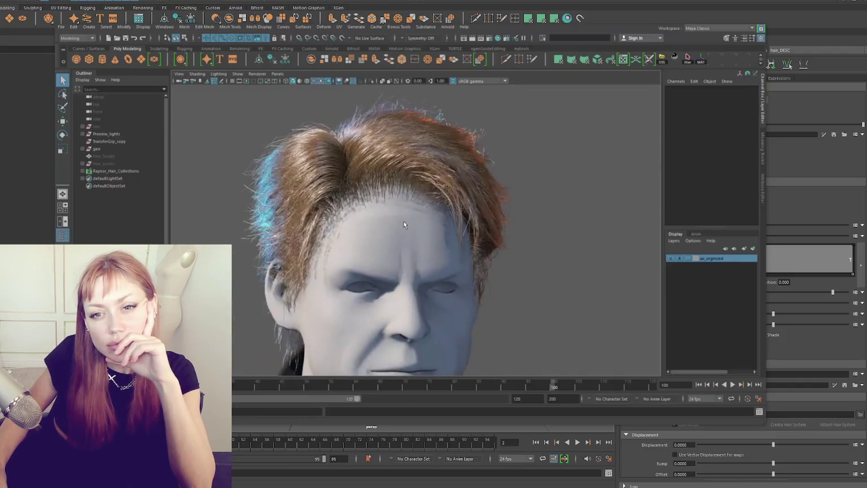
- Scroll down to the Maya hair tutorial and resume its playback
scroll(404, 199, "down", 2)
scroll(404, 200, "down", 2)
scroll(404, 199, "down", 2)
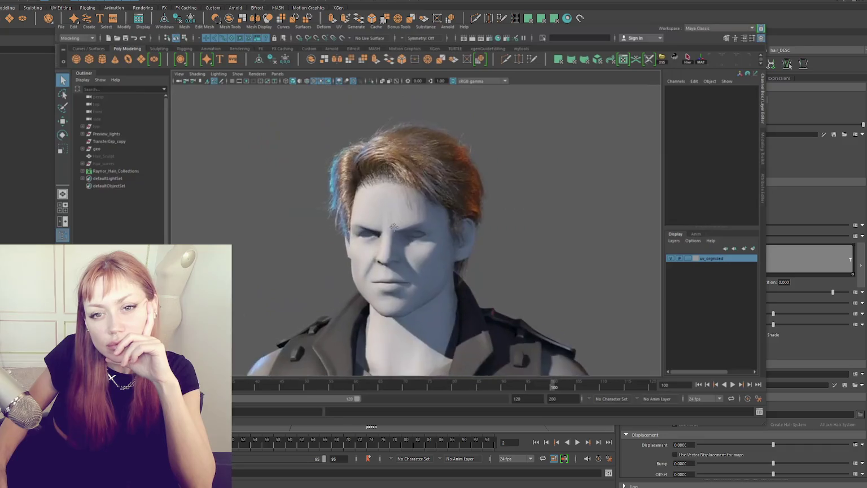
scroll(393, 188, "down", 1)
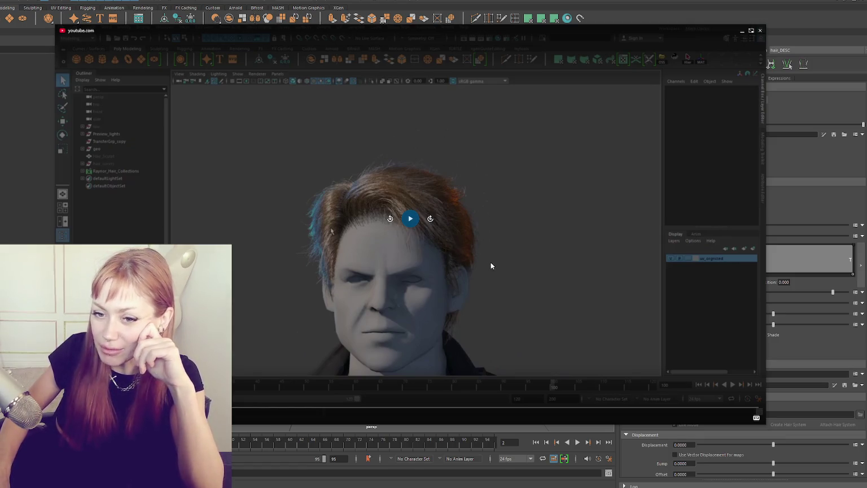
left_click(410, 219)
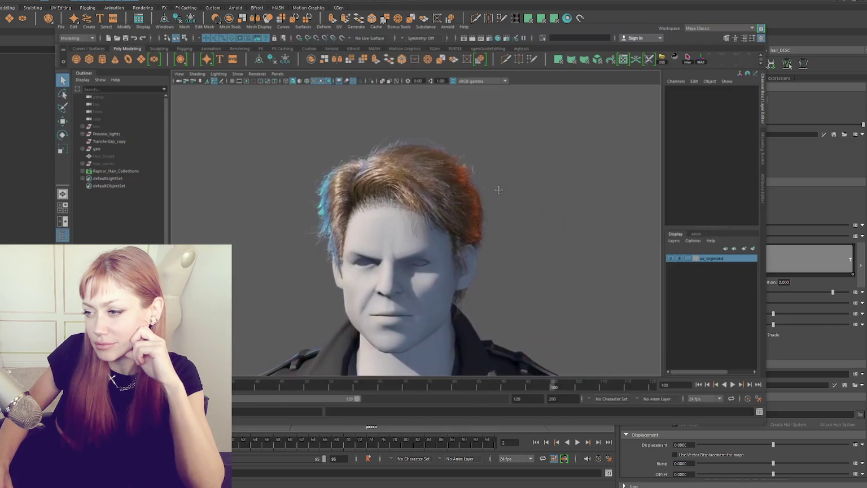
left_click(357, 27)
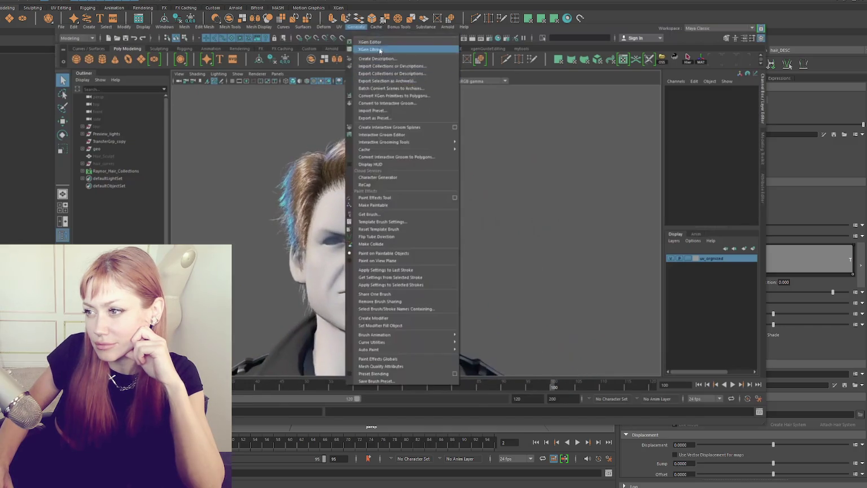
- Show the XGen Editor's Modifiers list, enlarge it to all five modifiers, and enable Clumping1
left_click(367, 48)
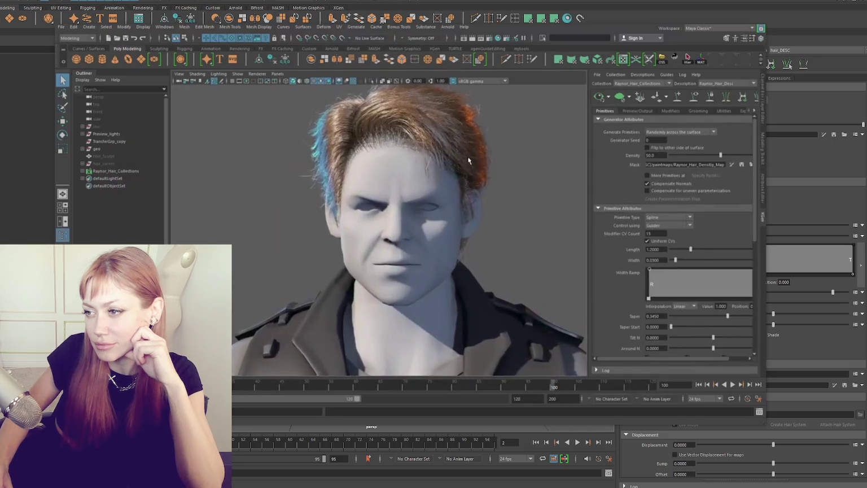
left_click(672, 110)
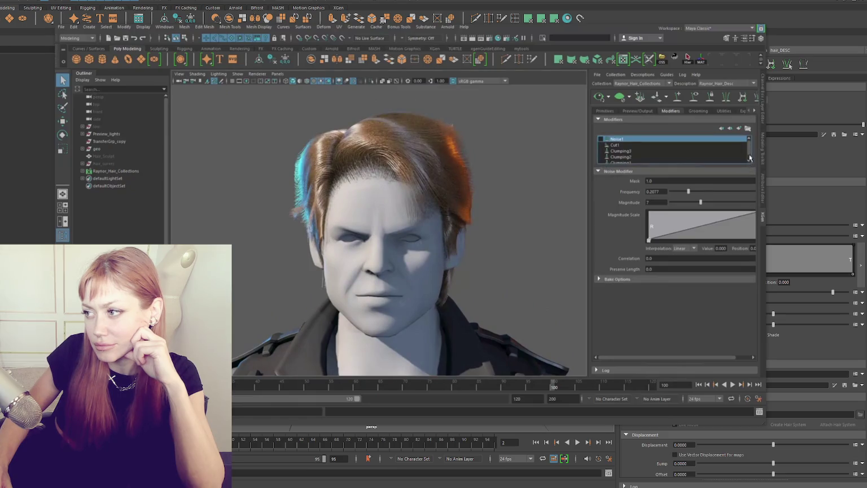
left_click_drag(671, 172, 671, 206)
mouse_move(572, 188)
left_mouse_down("alt")
mouse_move(436, 233)
mouse_move(511, 188)
mouse_move(547, 199)
mouse_move(540, 204)
mouse_move(529, 183)
mouse_move(446, 176)
left_mouse_up("alt")
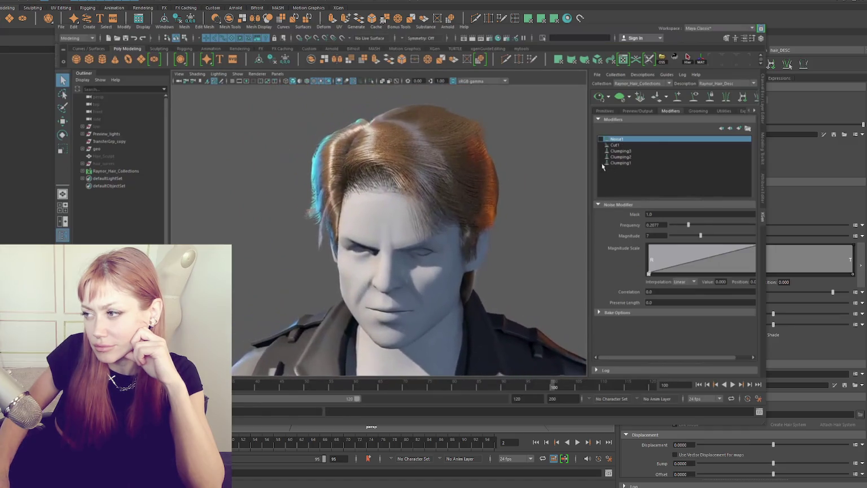
left_click(600, 163)
mouse_move(396, 217)
left_mouse_down("alt")
mouse_move(529, 219)
mouse_move(531, 187)
left_mouse_up("alt")
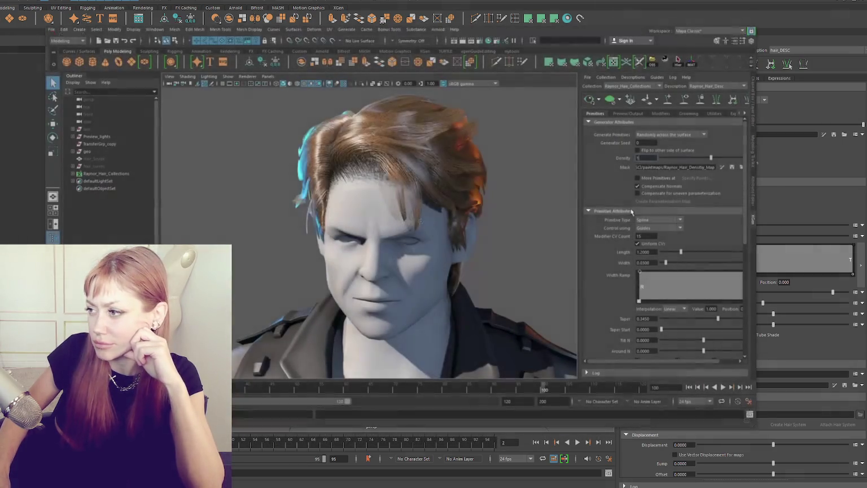
- Lower the hair Density to 0.7 and widen the strands to 3.0
mouse_move(503, 203)
left_mouse_down("alt")
mouse_move(377, 186)
mouse_move(551, 188)
left_mouse_up("alt")
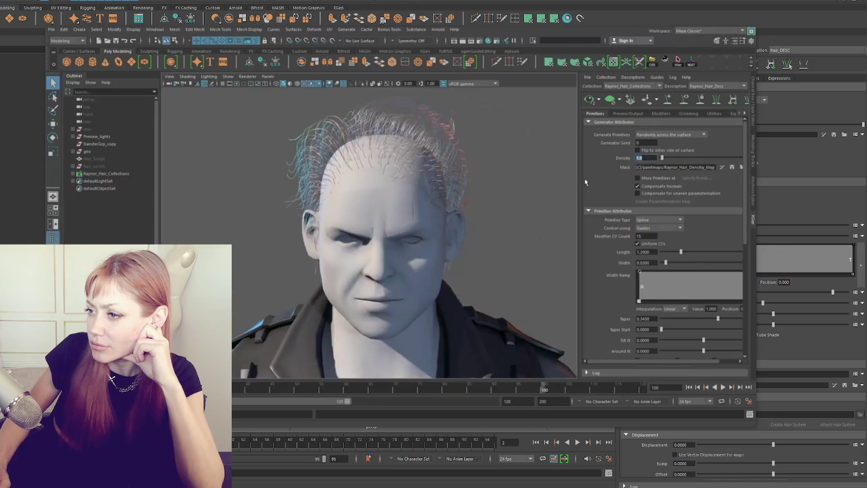
type("0.7")
key("Return")
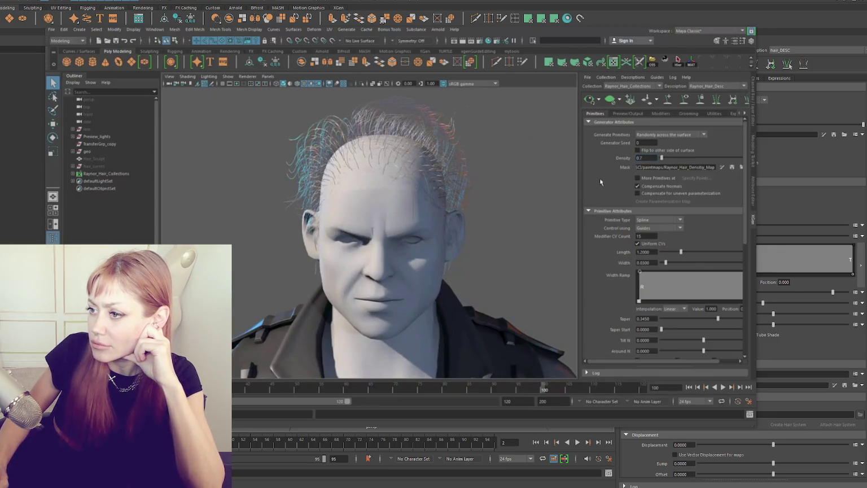
mouse_move(293, 237)
left_mouse_down("alt")
mouse_move(390, 248)
mouse_move(467, 202)
mouse_move(340, 257)
mouse_move(476, 326)
left_mouse_up("alt")
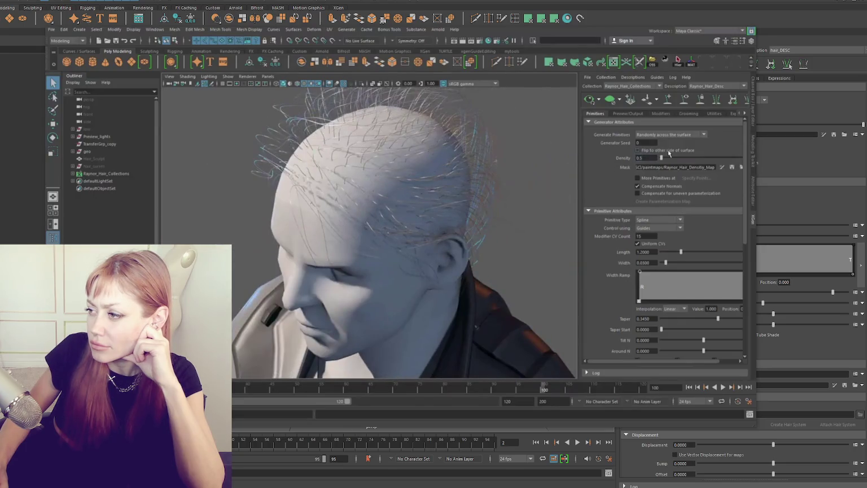
mouse_move(467, 200)
left_mouse_down("alt")
mouse_move(332, 193)
mouse_move(451, 205)
mouse_move(472, 198)
left_mouse_up("alt")
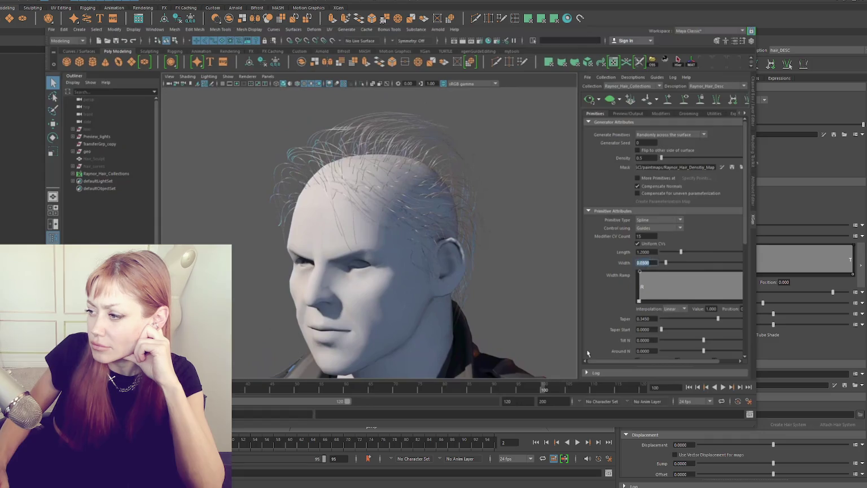
type("3")
key("Return")
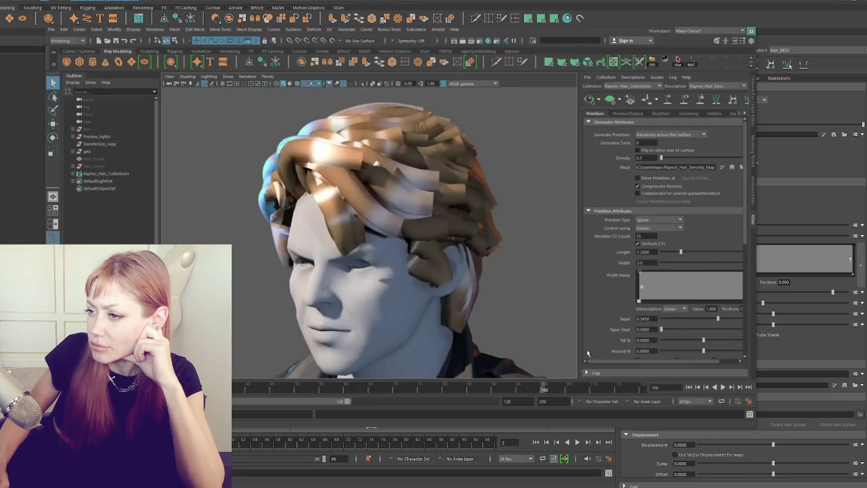
- Turn off Face Camera so the hair cards lie flat
mouse_move(518, 291)
left_mouse_down("alt")
mouse_move(265, 289)
mouse_move(428, 254)
mouse_move(395, 256)
left_mouse_up("alt")
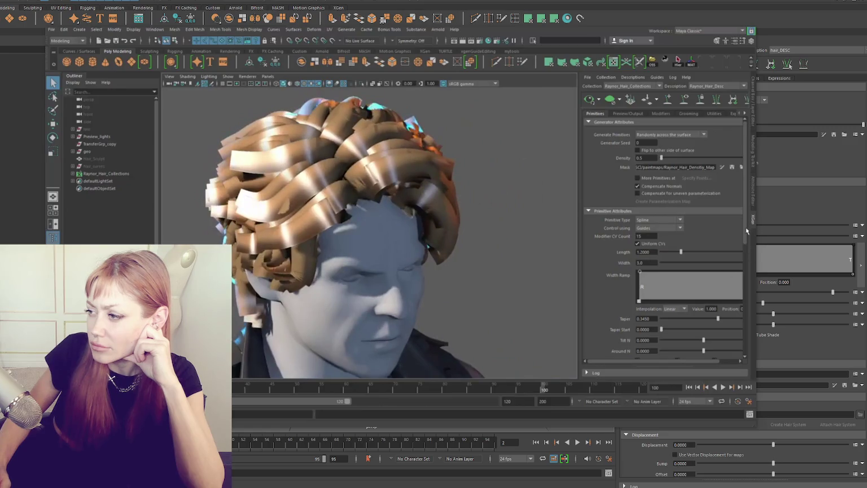
scroll(734, 233, "down", 2)
scroll(705, 237, "down", 2)
scroll(678, 243, "down", 1)
scroll(667, 244, "down", 1)
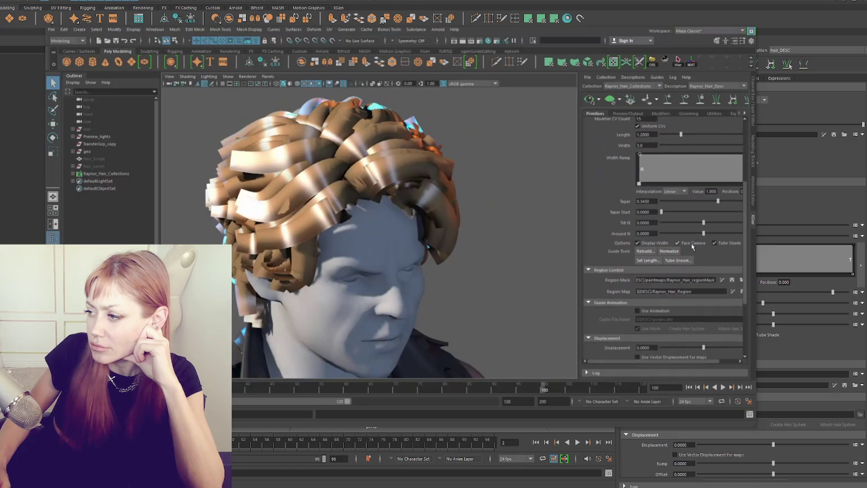
left_click(691, 243)
left_click_drag(350, 243, 465, 240, "alt")
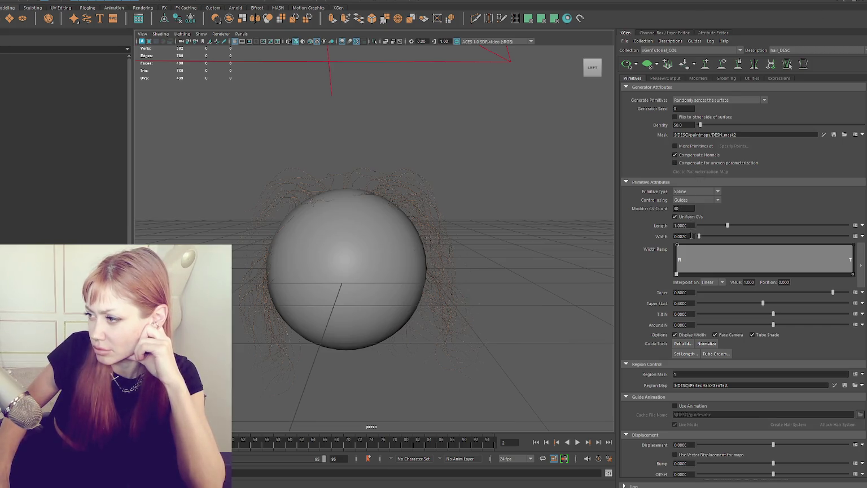
- Set the sphere's hair Width to 0.3, Taper to 0.0 and Taper Start to 0.0
type("0.3")
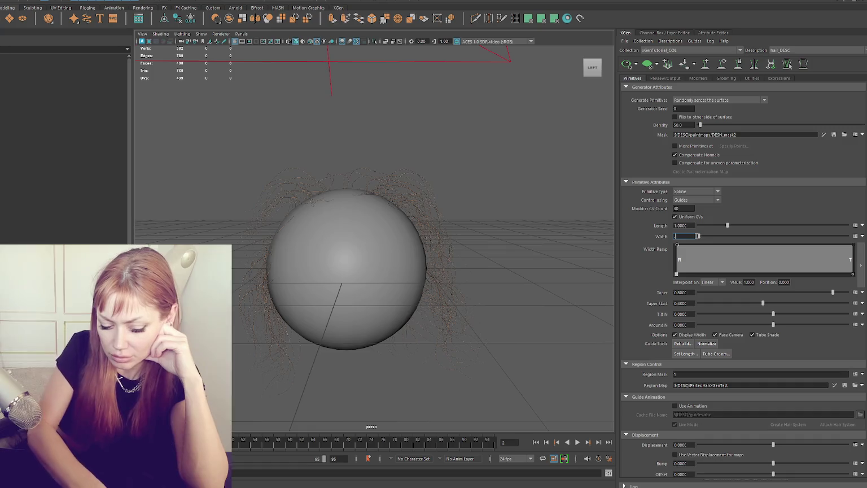
key("Return")
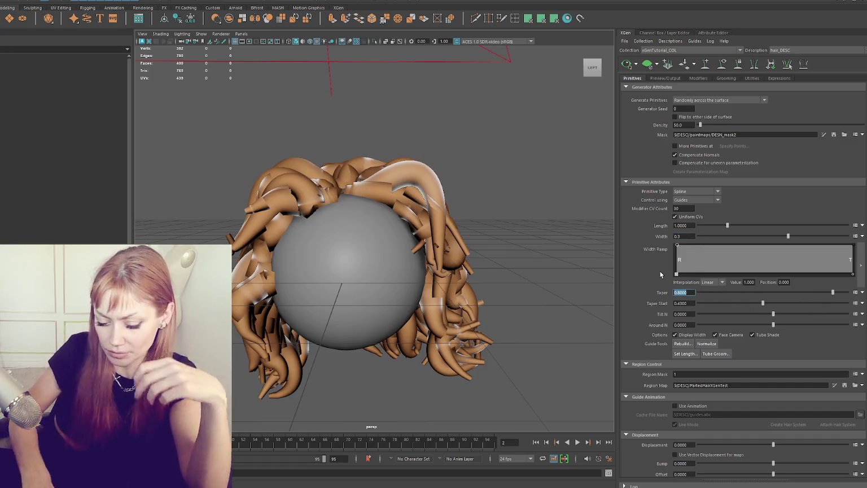
type("0.0")
key("Return")
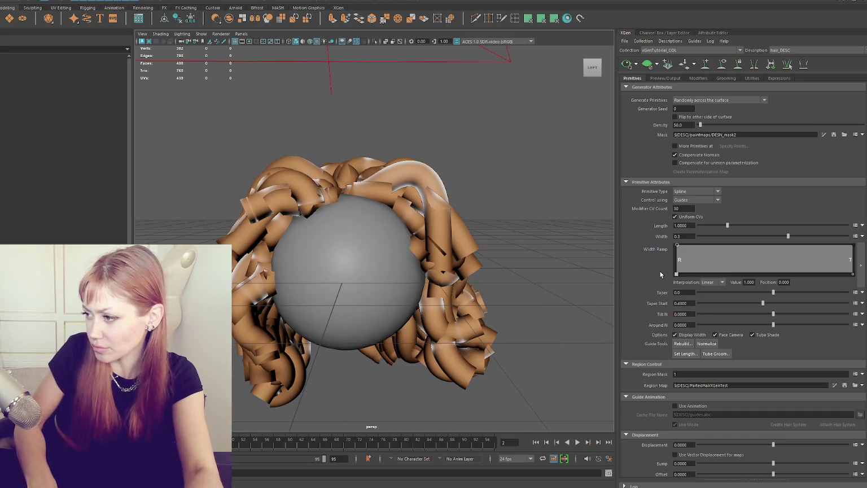
type("0.0")
key("Return")
- Turn off Face Camera so the ribbons lie flat
scroll(654, 270, "down", 2)
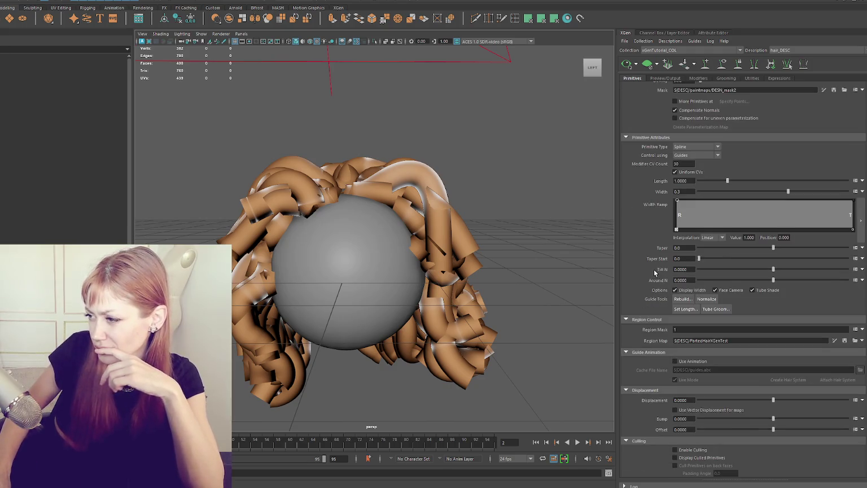
scroll(709, 329, "down", 1)
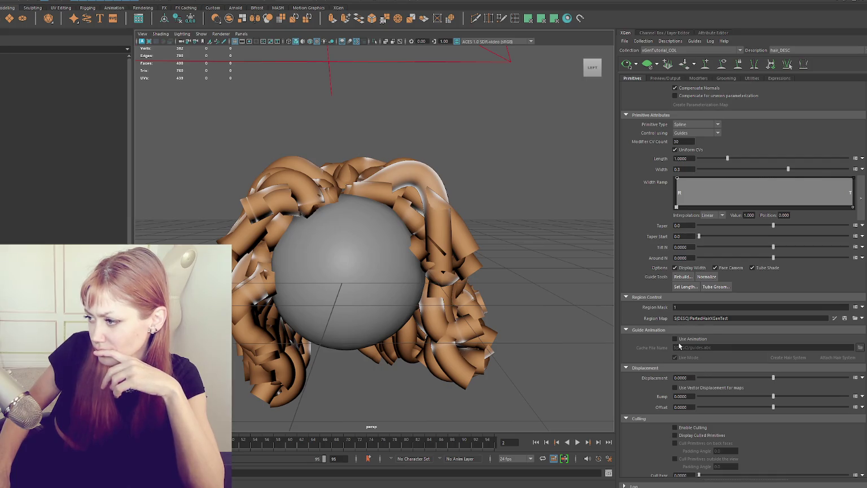
scroll(679, 344, "down", 1)
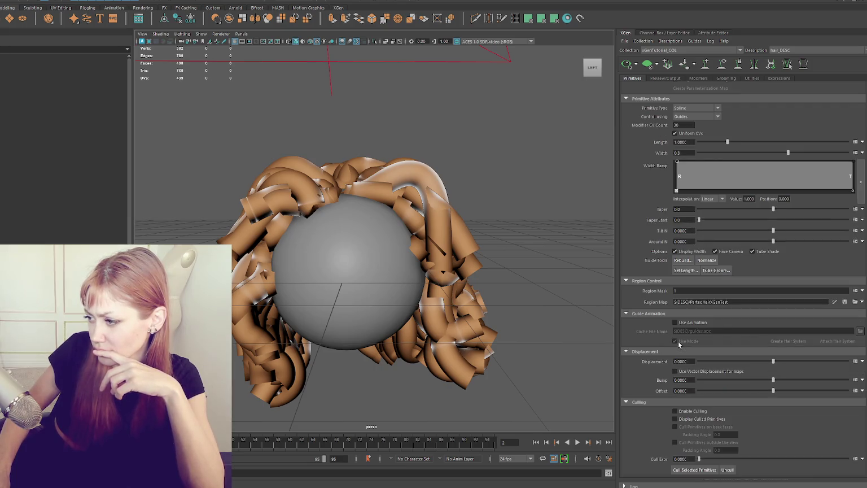
left_click(715, 251)
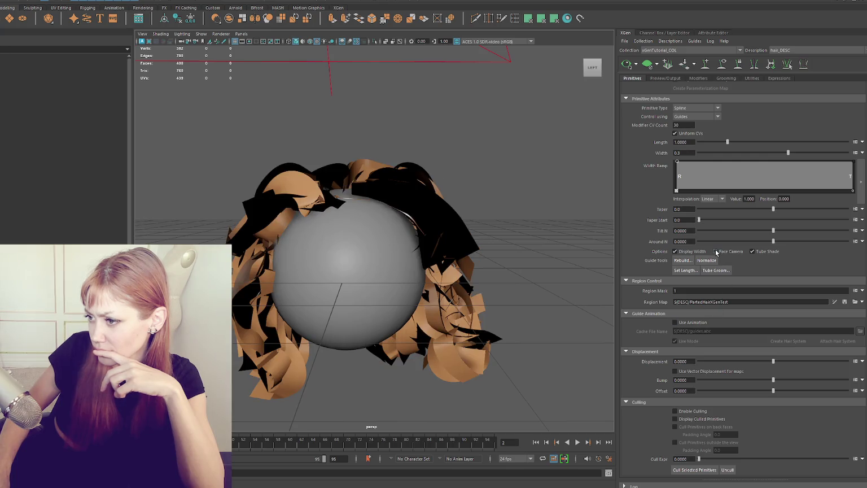
left_click_drag(493, 175, 159, 167, "alt")
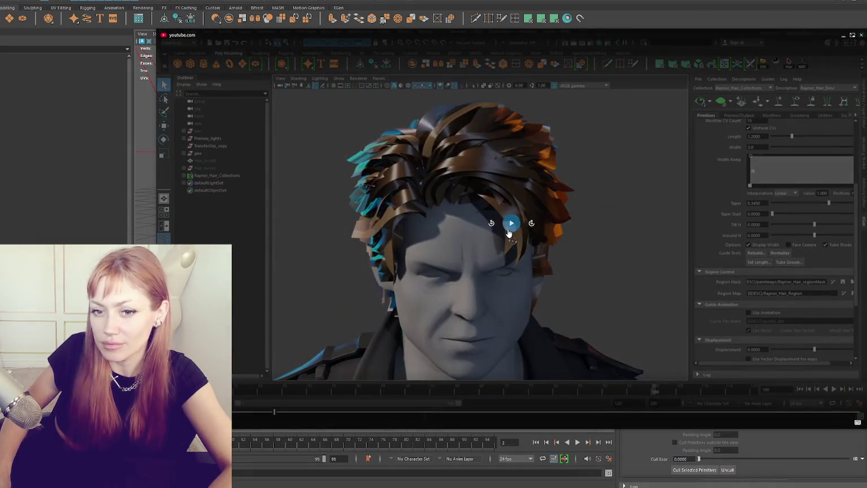
- Resume the tutorial and bring up the XGen Preview/Output settings
left_click(512, 222)
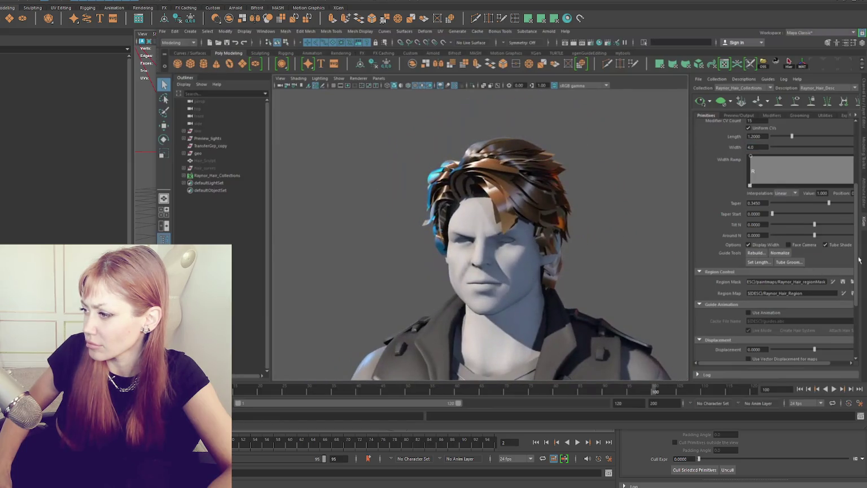
left_click(739, 115)
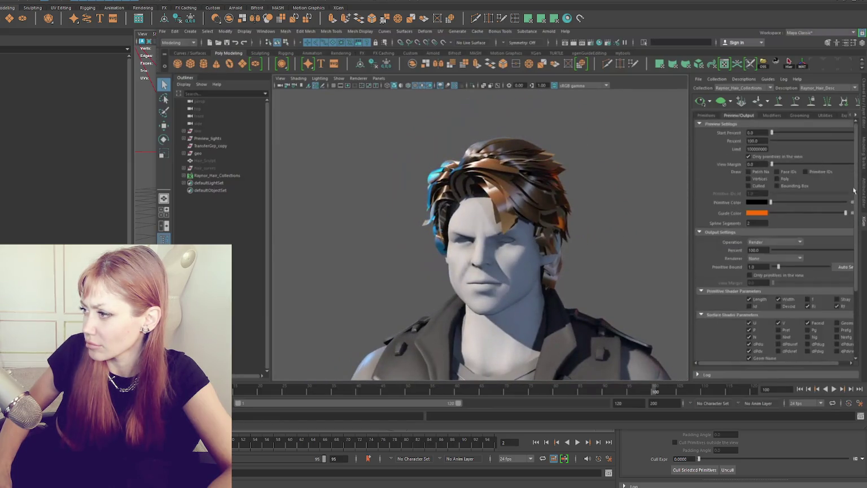
- Set the output Operation to Create Geometry
scroll(711, 185, "down", 5)
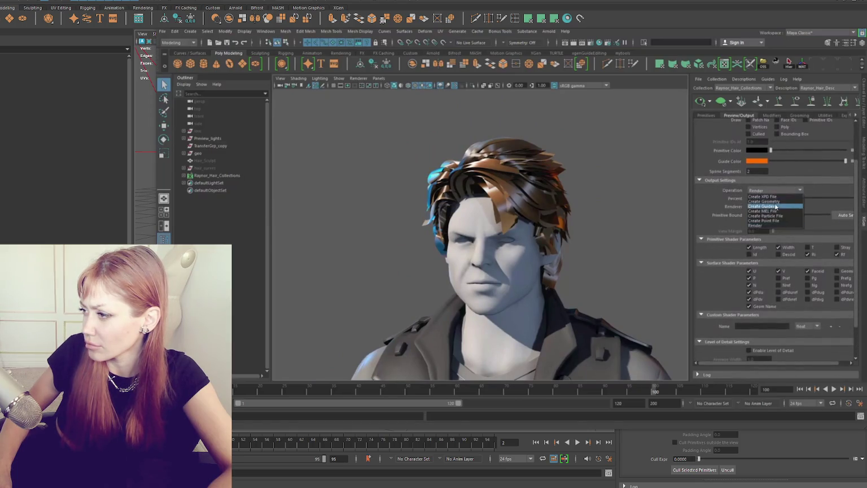
left_click(777, 202)
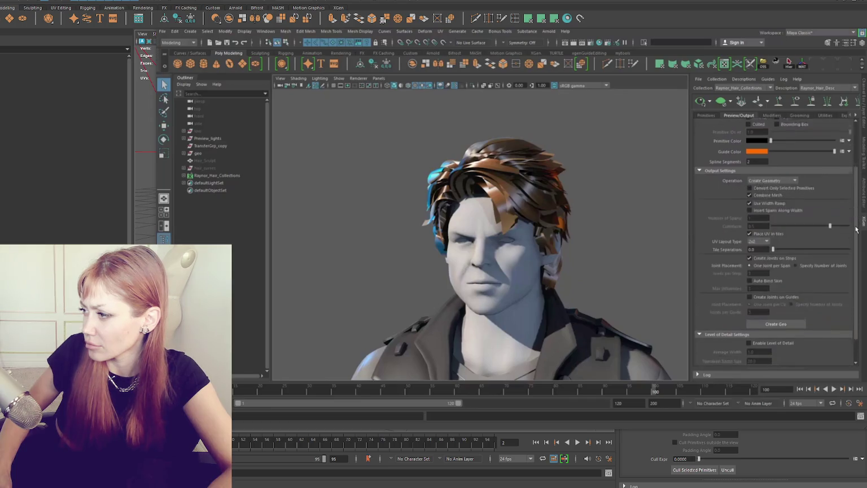
left_click_drag(854, 215, 855, 236)
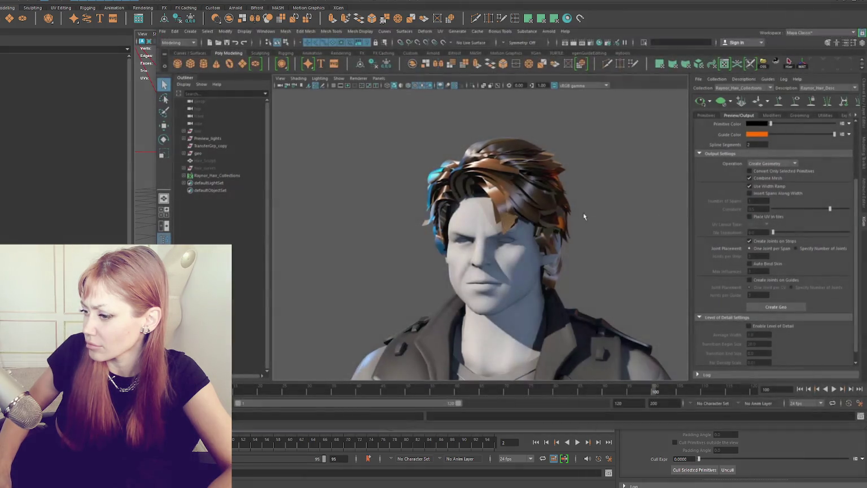
scroll(480, 226, "up", 3)
- Set the Primitives Modifier CV Count to 10
left_click(705, 115)
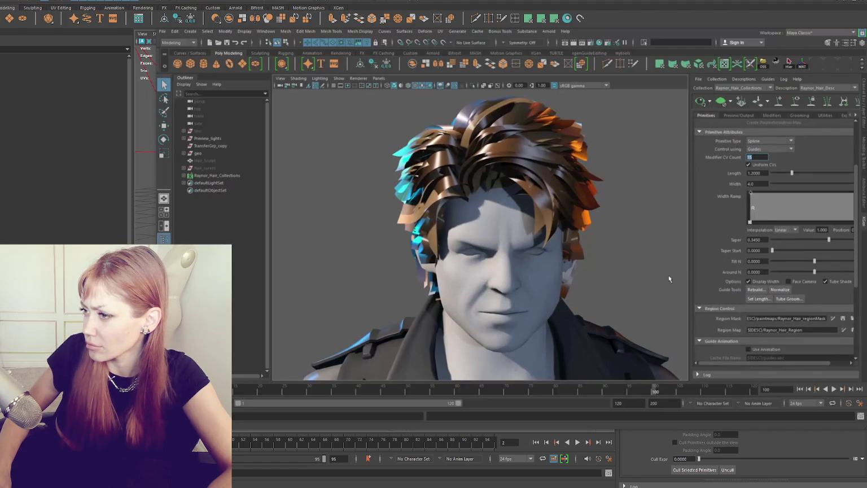
mouse_move(580, 221)
left_mouse_down("alt")
mouse_move(451, 266)
mouse_move(342, 239)
mouse_move(460, 191)
mouse_move(608, 226)
left_mouse_up("alt")
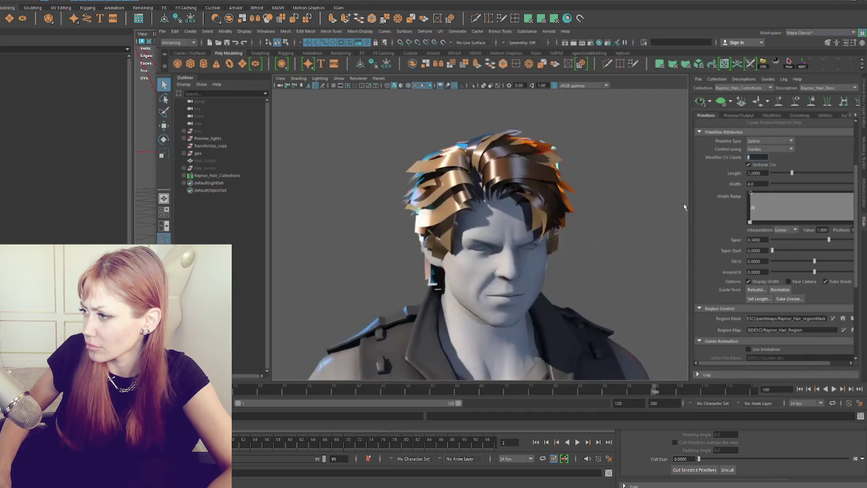
type("10")
key("Return")
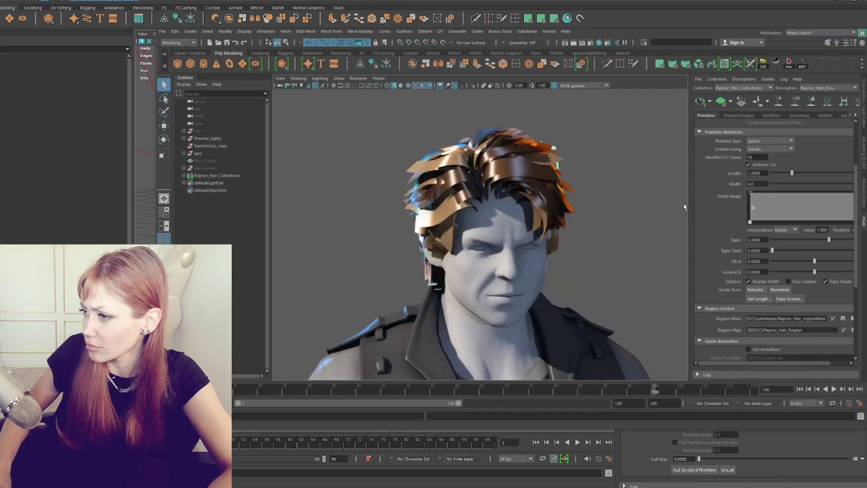
mouse_move(547, 280)
left_mouse_down("alt")
mouse_move(596, 244)
mouse_move(638, 229)
mouse_move(743, 134)
left_mouse_up("alt")
- Create the combined hair-card geometry from the Preview/Output settings
left_click(738, 116)
left_click_drag(669, 206, 632, 237, "alt")
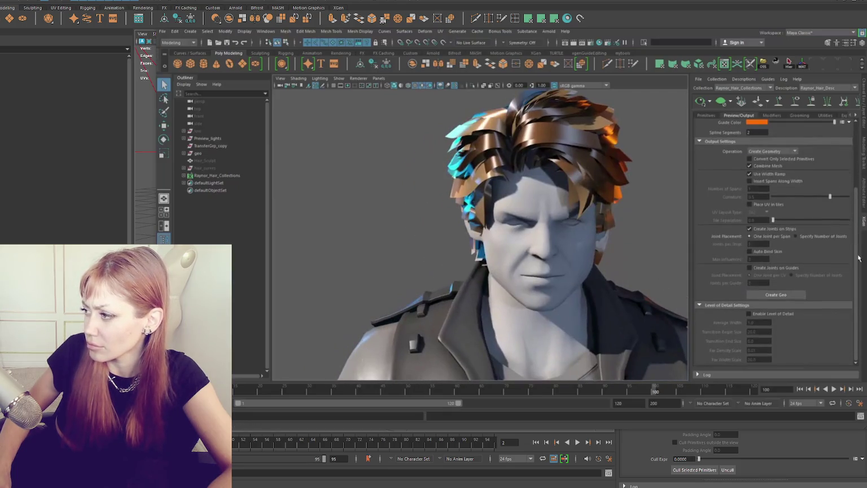
scroll(752, 217, "up", 2)
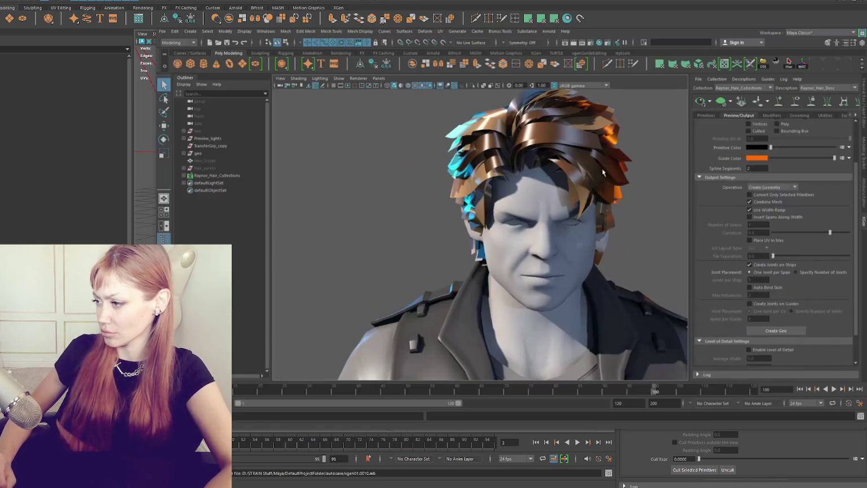
mouse_move(564, 276)
left_mouse_down("alt")
mouse_move(598, 290)
mouse_move(617, 282)
left_mouse_up("alt")
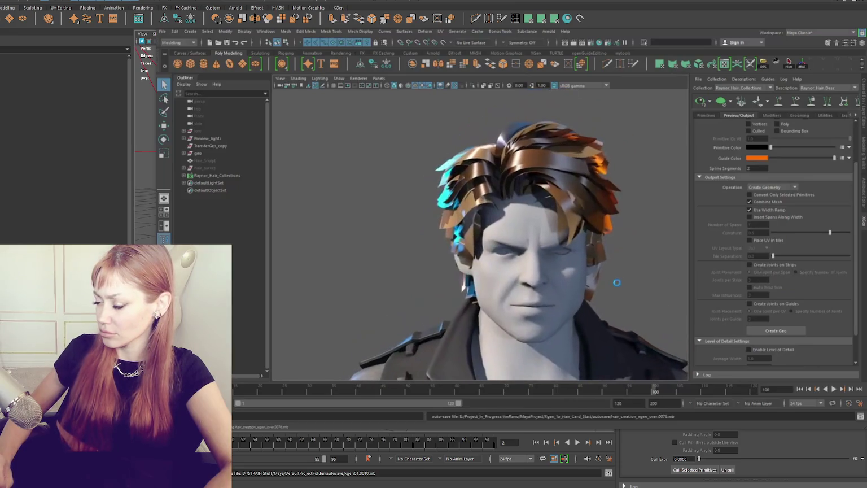
left_click(764, 332)
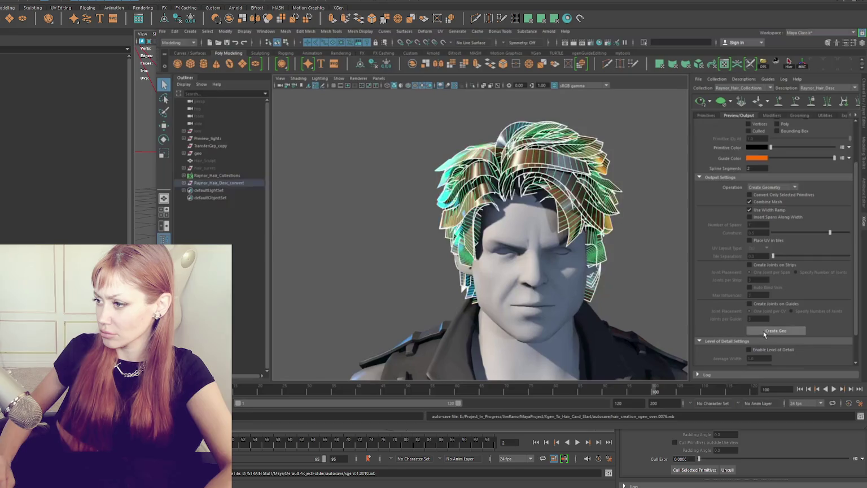
- Isolate the new hair card mesh with Ctrl+1, inspect it, and deselect it
key("ctrl+1")
mouse_move(619, 225)
left_mouse_down("alt")
mouse_move(599, 321)
mouse_move(521, 305)
mouse_move(485, 226)
mouse_move(478, 310)
mouse_move(460, 234)
mouse_move(508, 223)
left_mouse_up("alt")
left_click(478, 310)
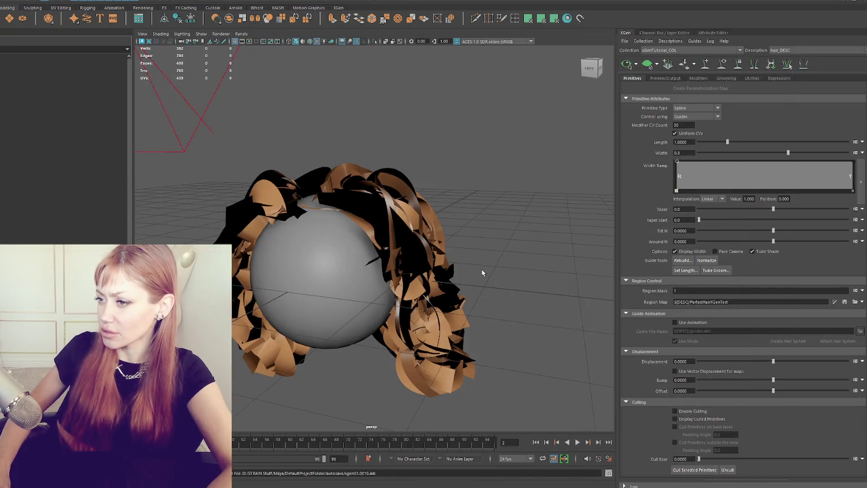
mouse_move(481, 269)
left_mouse_down("alt")
mouse_move(543, 248)
mouse_move(507, 236)
left_mouse_up("alt")
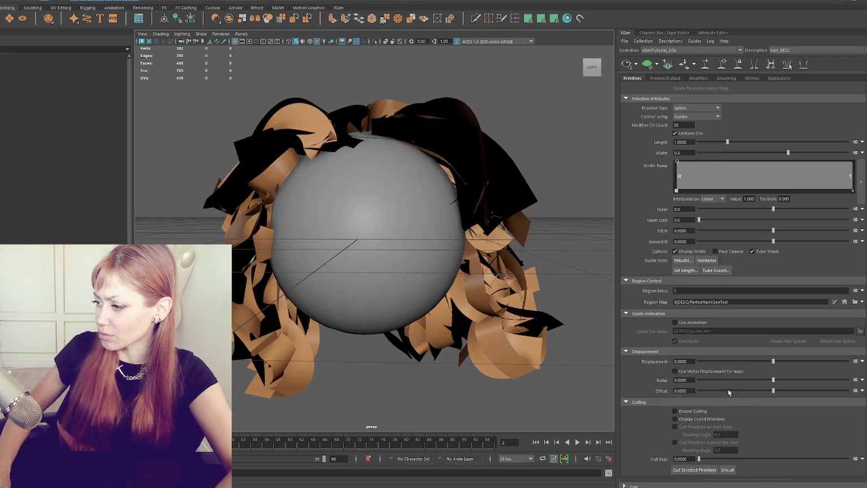
left_click(671, 79)
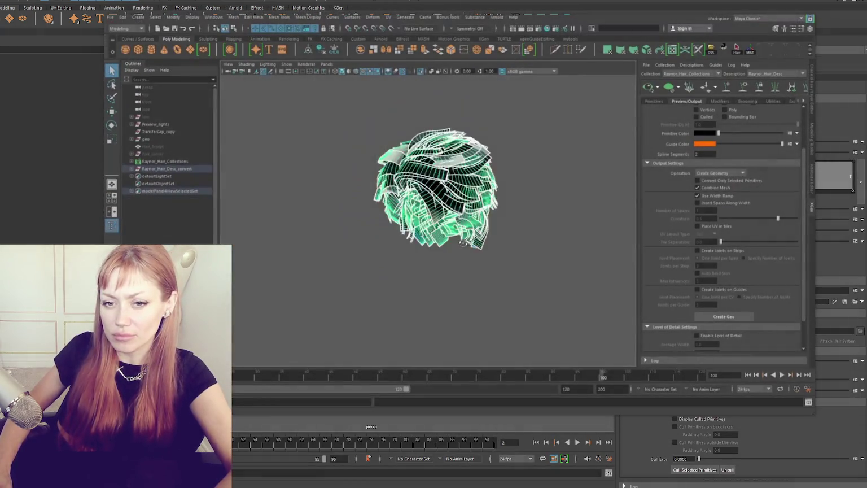
- Frame the hair mesh, switch to faces, and reverse normals on a backward-facing card
key("f")
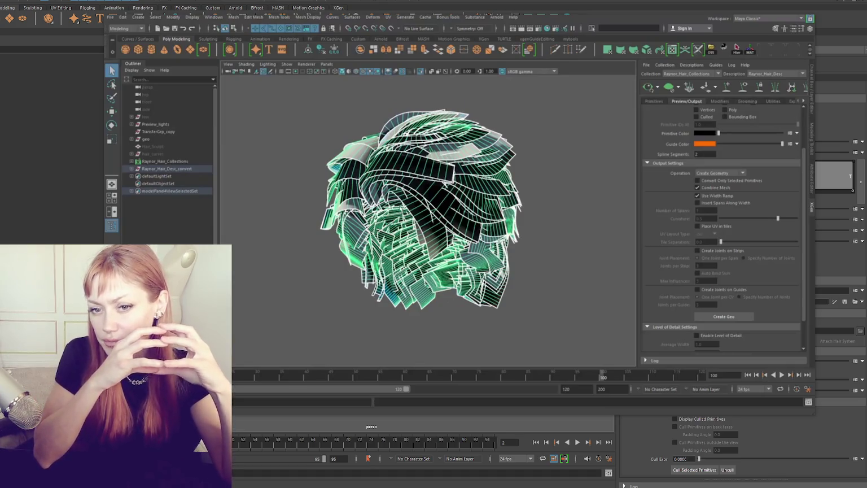
mouse_move(513, 304)
left_mouse_down("alt")
mouse_move(403, 160)
mouse_move(454, 210)
left_mouse_up("alt")
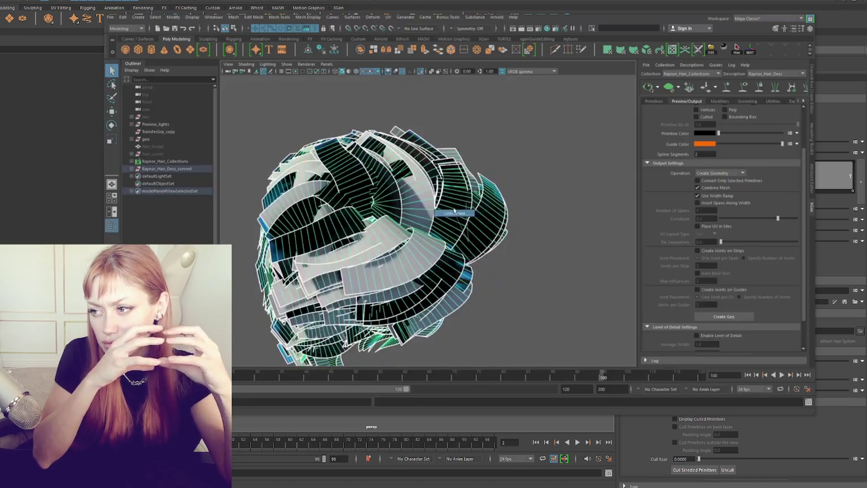
key("F11")
right_click(458, 193, "shift")
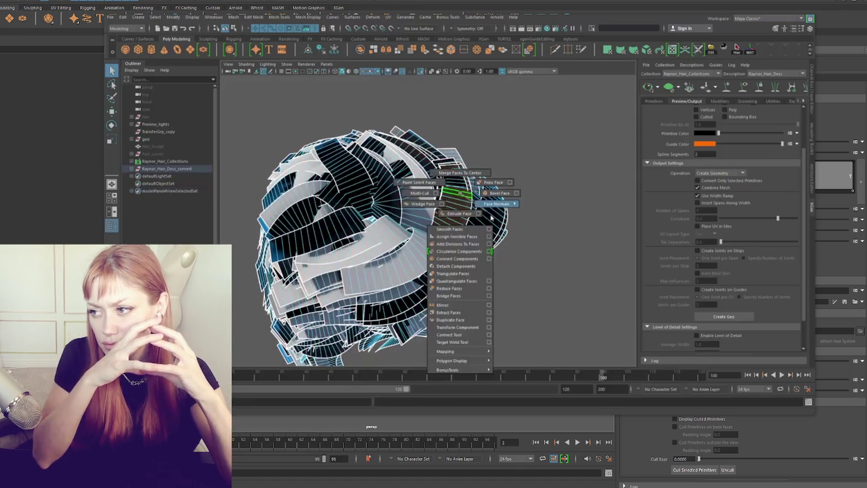
left_click(534, 214)
left_click(431, 151)
- Reverse the normals of the remaining dark, backward-facing hair cards
left_click_drag(453, 181, 439, 188, "alt")
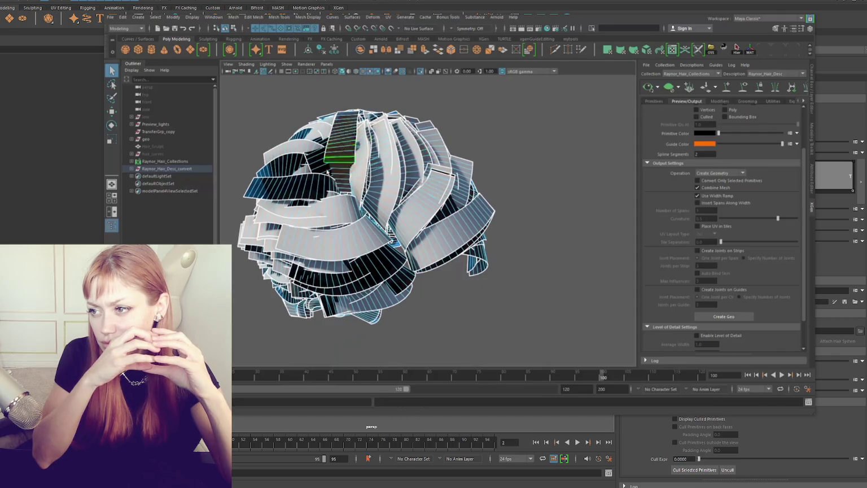
mouse_move(316, 180)
left_mouse_down("alt")
mouse_move(341, 169)
mouse_move(435, 212)
left_mouse_up("alt")
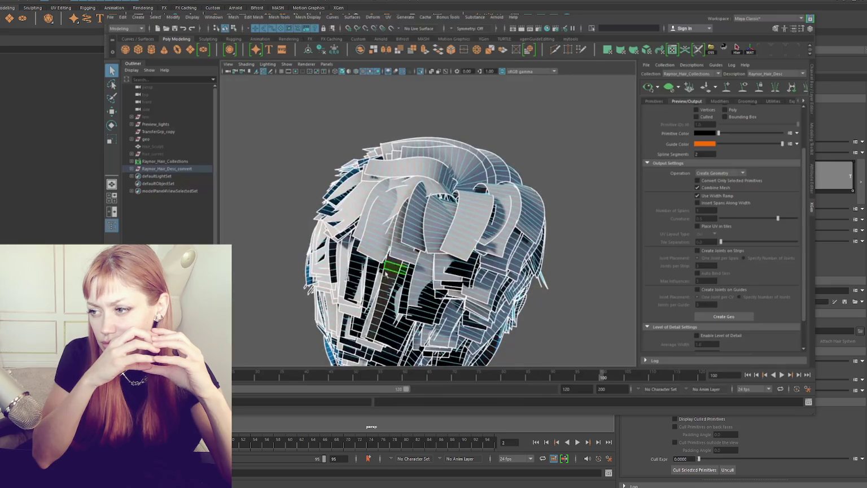
left_click_drag(353, 291, 414, 247, "alt")
left_click(414, 248)
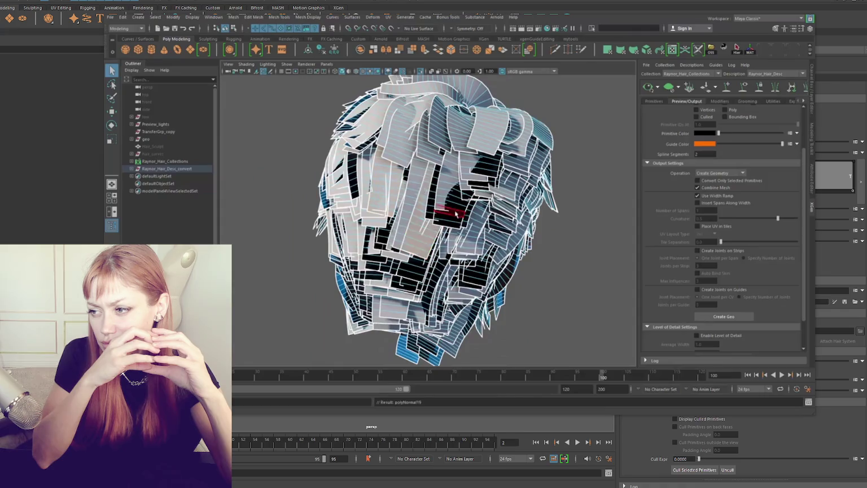
left_click(452, 203)
left_click(484, 176)
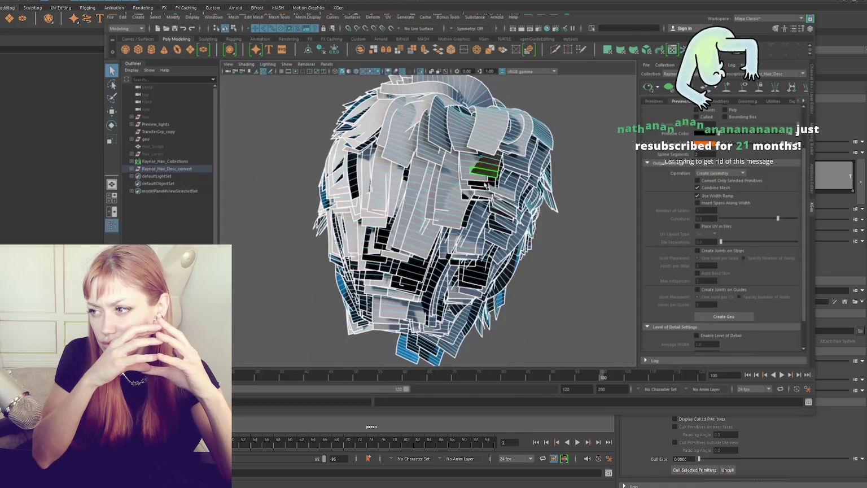
left_click_drag(484, 188, 455, 201, "alt")
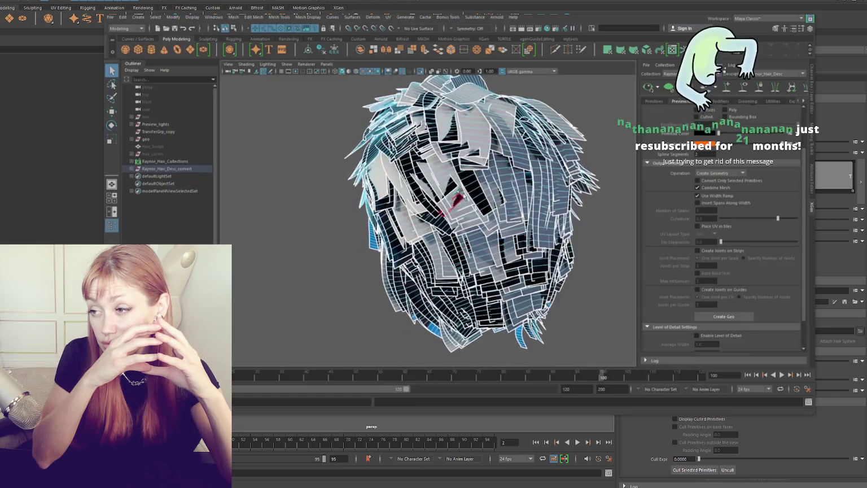
left_click(477, 191)
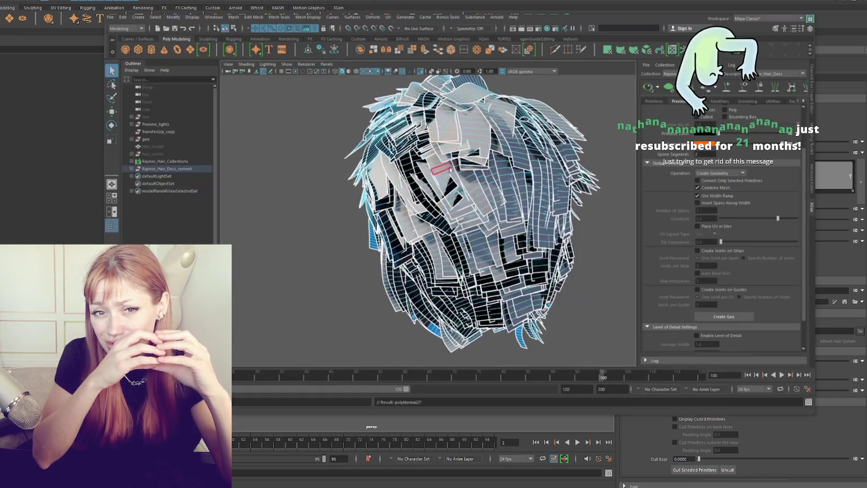
left_click(471, 163)
mouse_move(453, 169)
left_mouse_down("alt")
mouse_move(451, 185)
mouse_move(490, 226)
mouse_move(382, 277)
mouse_move(328, 342)
left_mouse_up("alt")
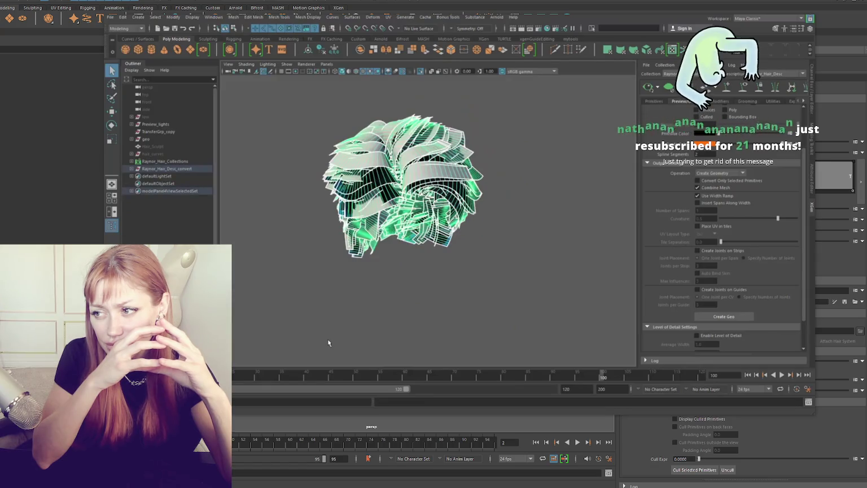
mouse_move(328, 342)
left_mouse_down("alt")
mouse_move(391, 220)
mouse_move(398, 260)
left_mouse_up("alt")
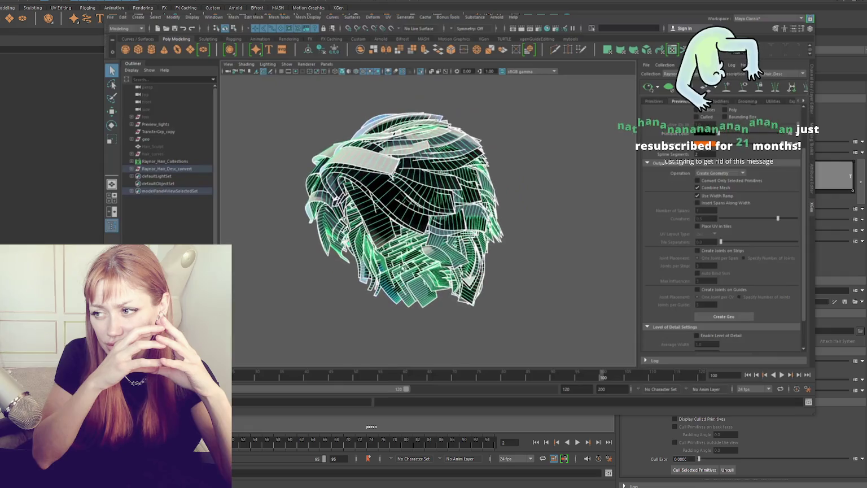
- Hide Raynor_Hair_Desc_convert with Ctrl+H and select Raynor_Hair_Collections
left_click(177, 170)
key("ctrl+h")
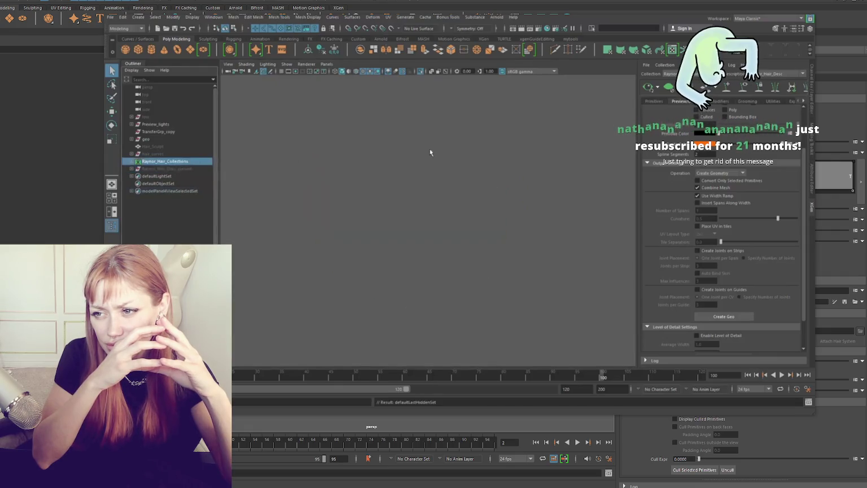
left_click(164, 161)
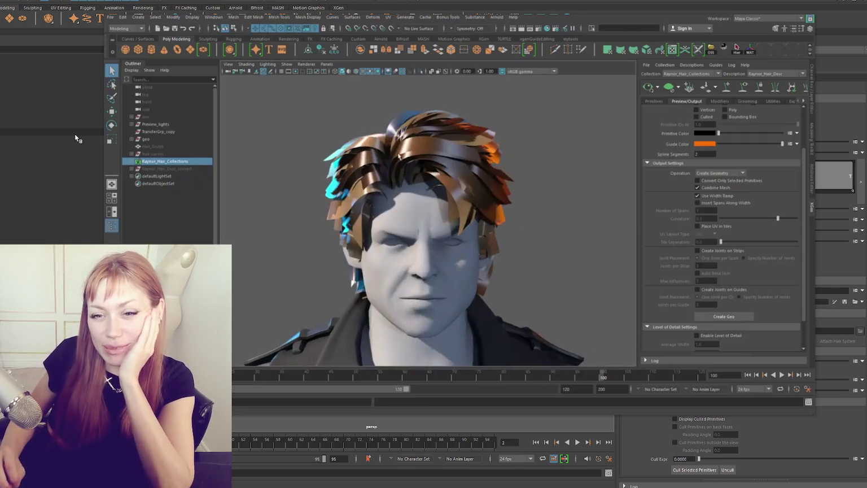
mouse_move(433, 223)
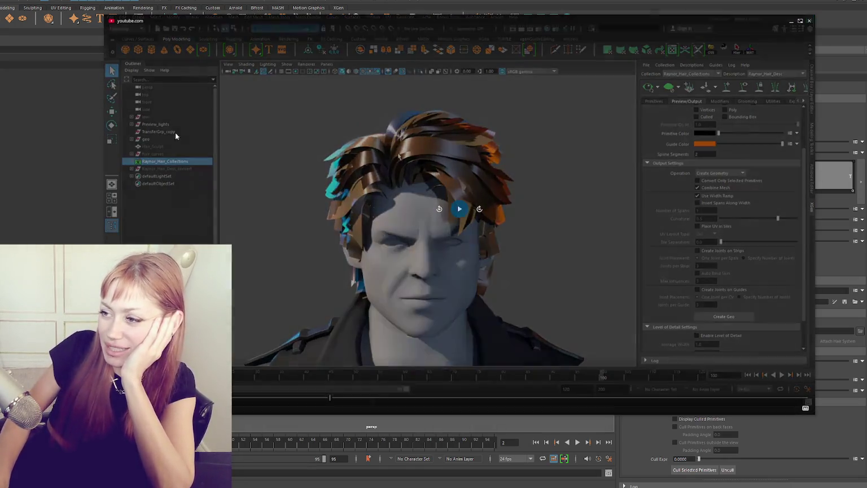
- Set the XGen output folder to the Xgen_To_Hair_Card_Start assets folder
left_click(458, 217)
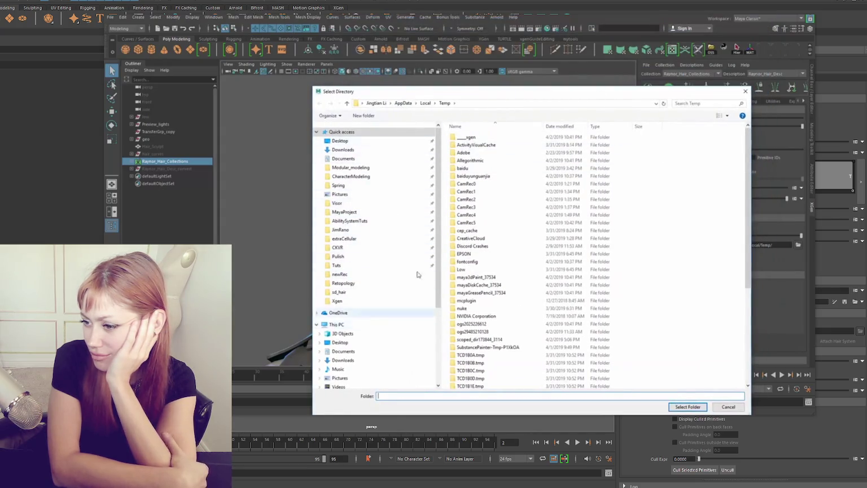
left_click(745, 92)
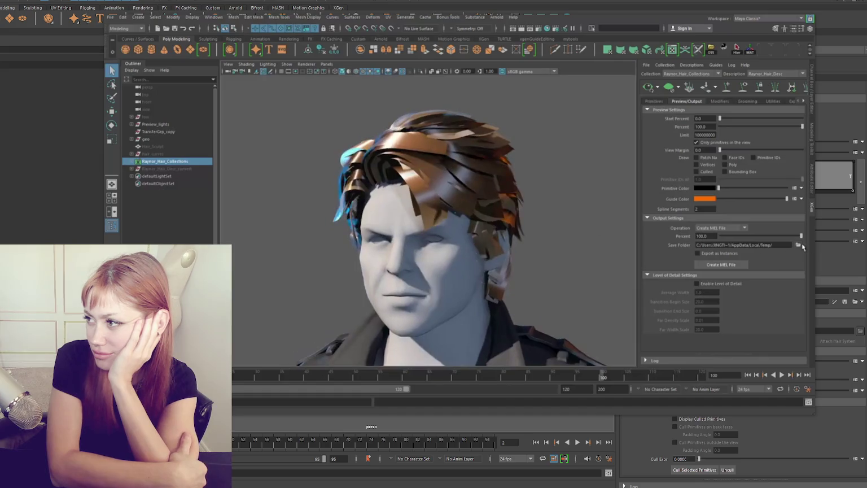
left_click(798, 245)
left_click(475, 106)
key("ctrl+v")
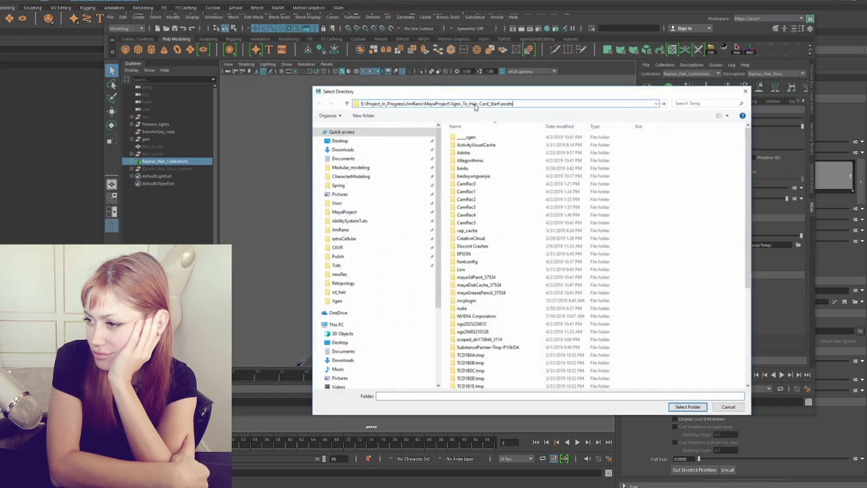
key("Return")
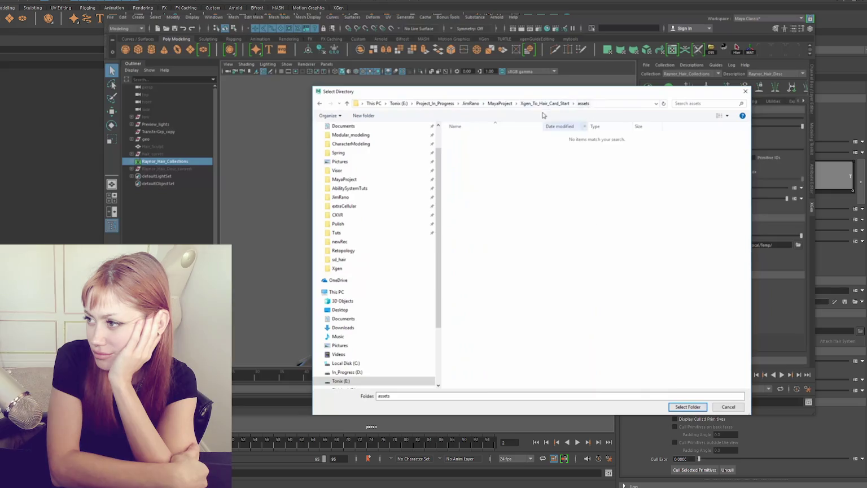
key("Return")
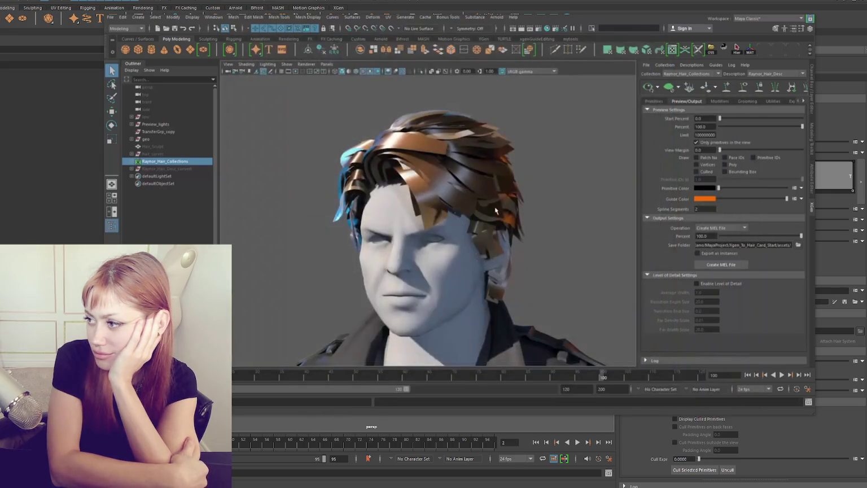
- Export the hair description with Create MEL File
left_click_drag(495, 211, 635, 252, "alt")
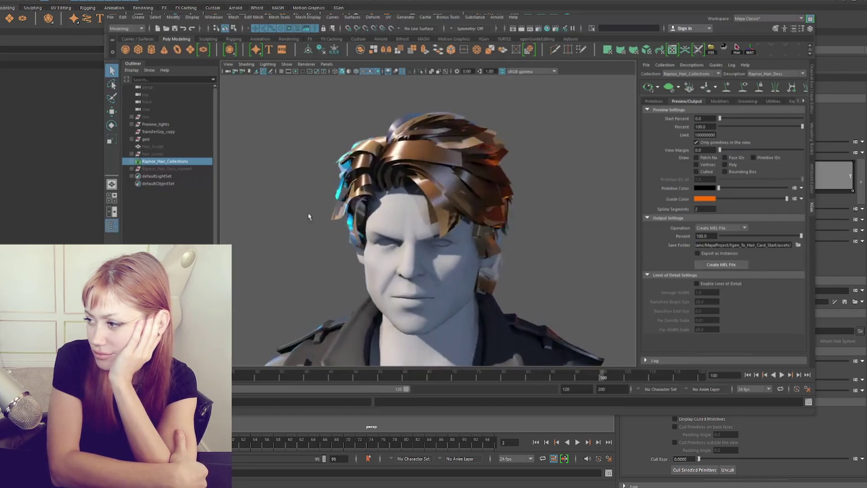
left_click(737, 268)
left_click_drag(592, 169, 627, 112, "alt")
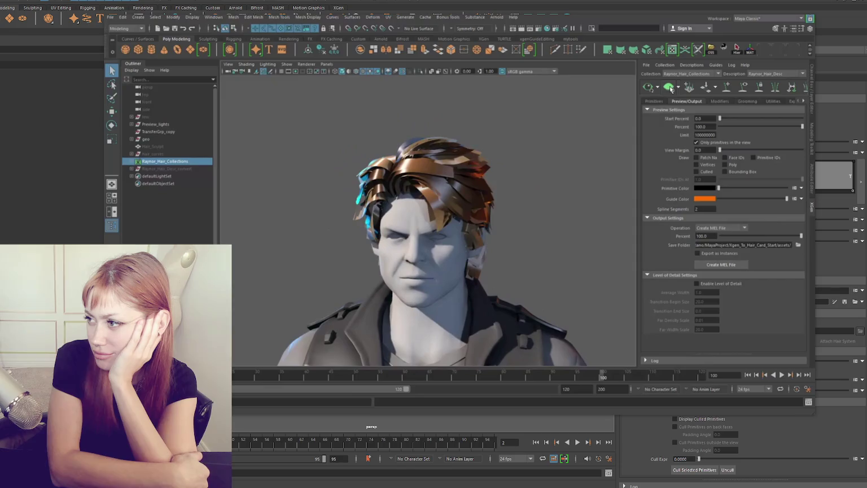
left_click(670, 88)
- Clear the XGen hair preview to leave the head bald
left_click(657, 88)
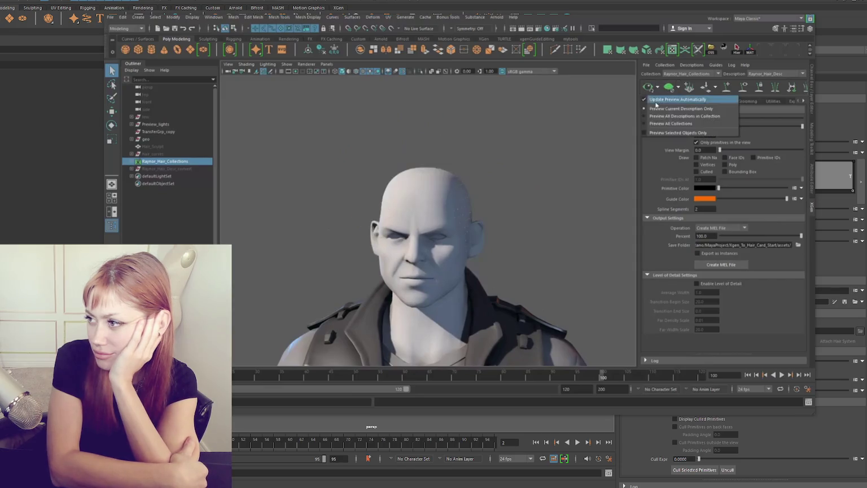
left_click(654, 102)
left_click_drag(420, 132, 441, 146, "alt")
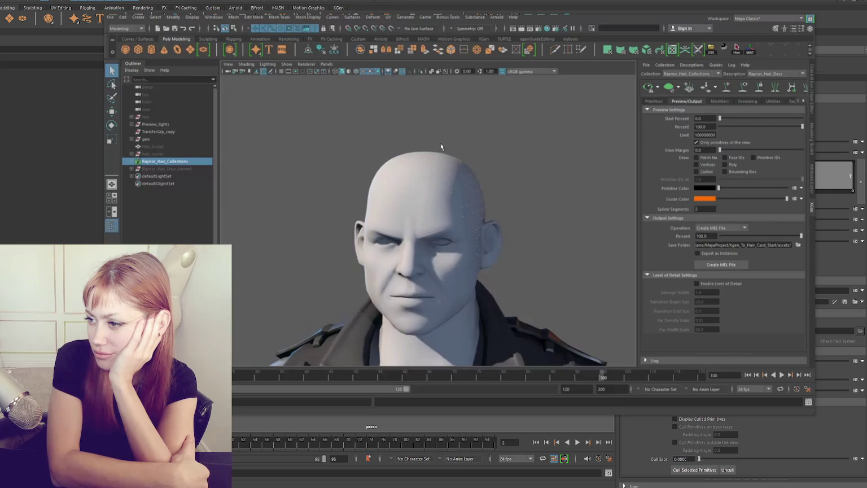
- Import Raynor_Hair_Desc.mel from assets and select the imported Raynor_Hair_DescDump curves
left_click(111, 20)
left_click(140, 97)
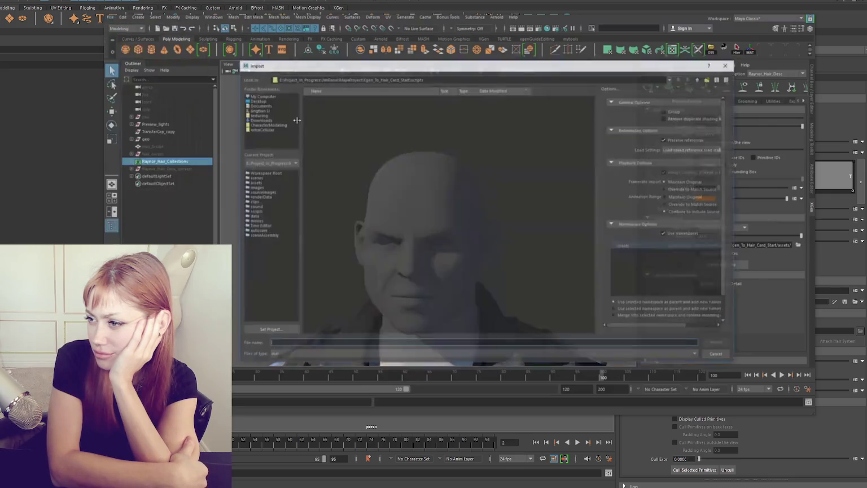
left_click(257, 183)
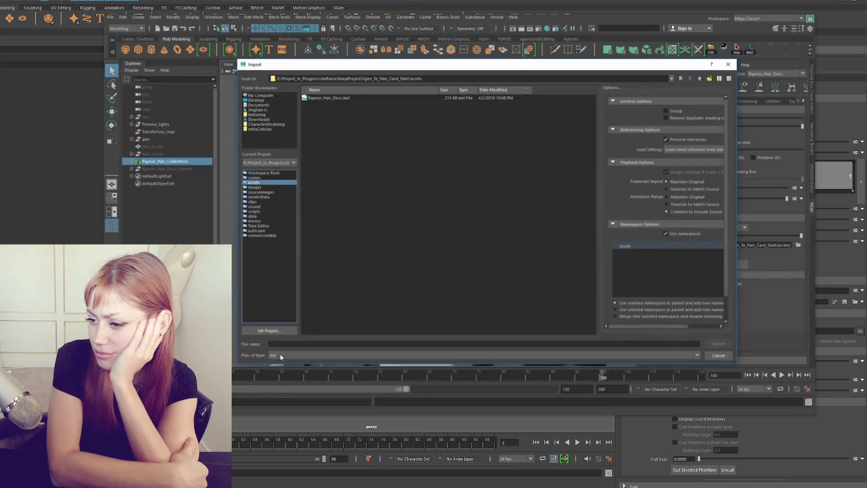
left_click(336, 98)
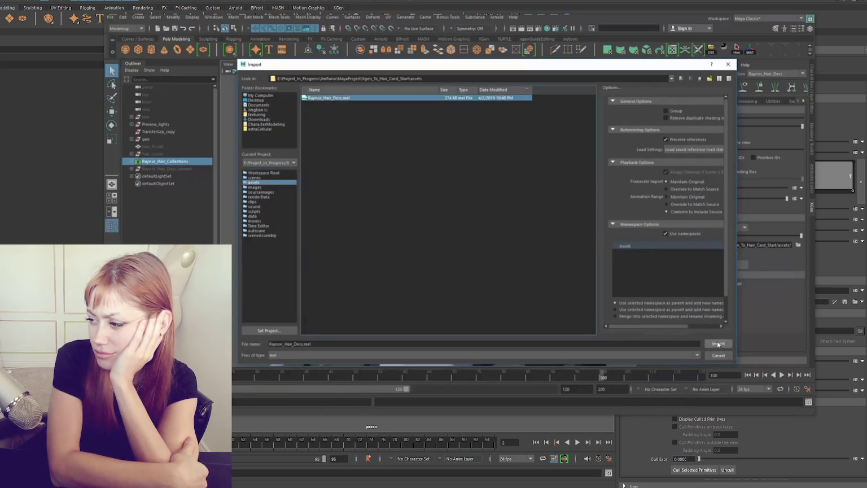
left_click(718, 343)
mouse_move(296, 188)
left_mouse_down("alt")
mouse_move(271, 259)
mouse_move(384, 180)
mouse_move(640, 195)
mouse_move(563, 223)
mouse_move(497, 212)
mouse_move(544, 254)
mouse_move(383, 170)
mouse_move(388, 185)
mouse_move(416, 146)
left_mouse_up("alt")
left_click(383, 179)
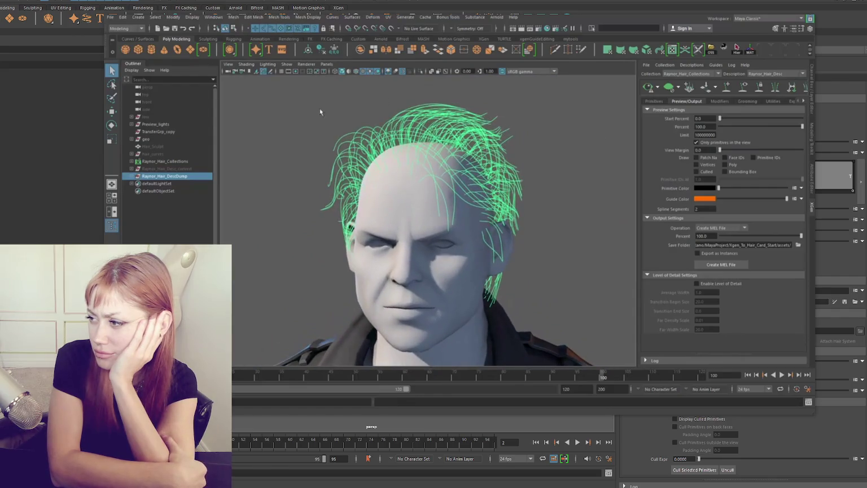
left_click(448, 17)
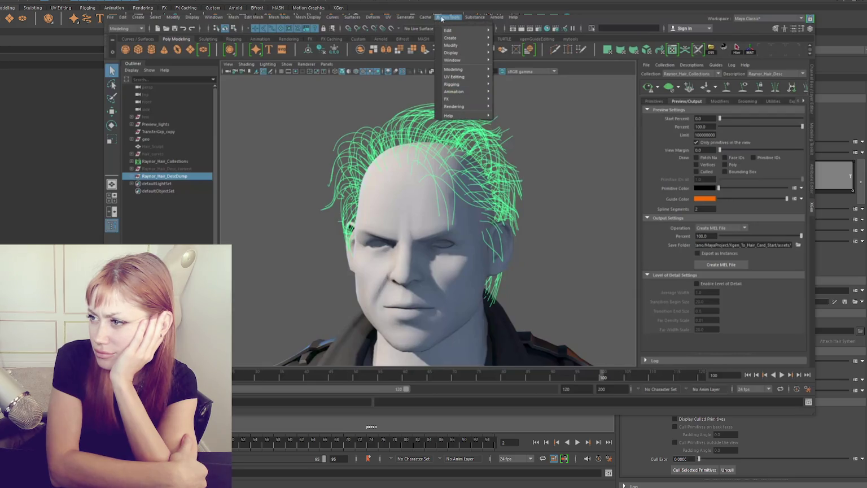
mouse_move(454, 69)
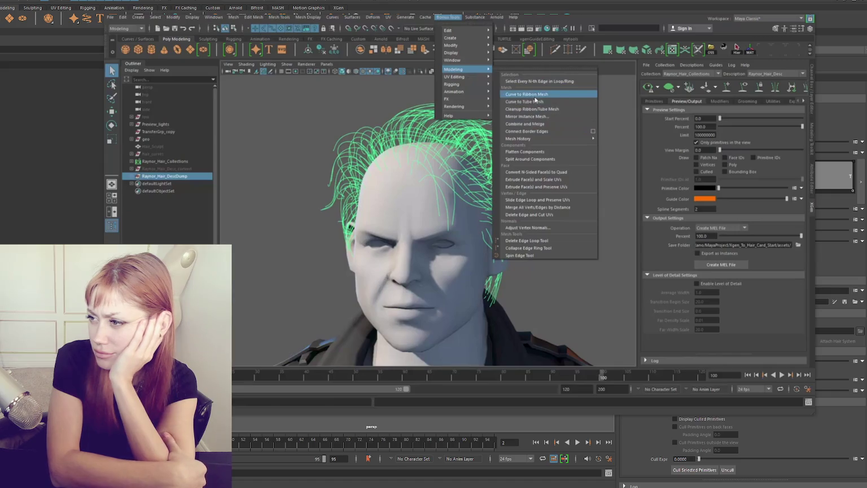
- Convert the selected hair curves into ribbon mesh cards with Curve to Ribbon Mesh
left_click(531, 96)
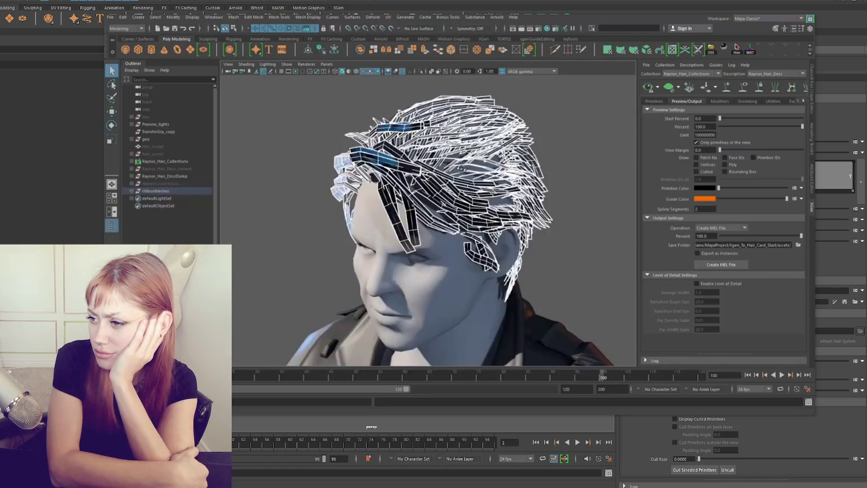
mouse_move(451, 170)
left_mouse_down("alt")
mouse_move(538, 174)
mouse_move(389, 168)
mouse_move(429, 186)
left_mouse_up("alt")
left_click(538, 174)
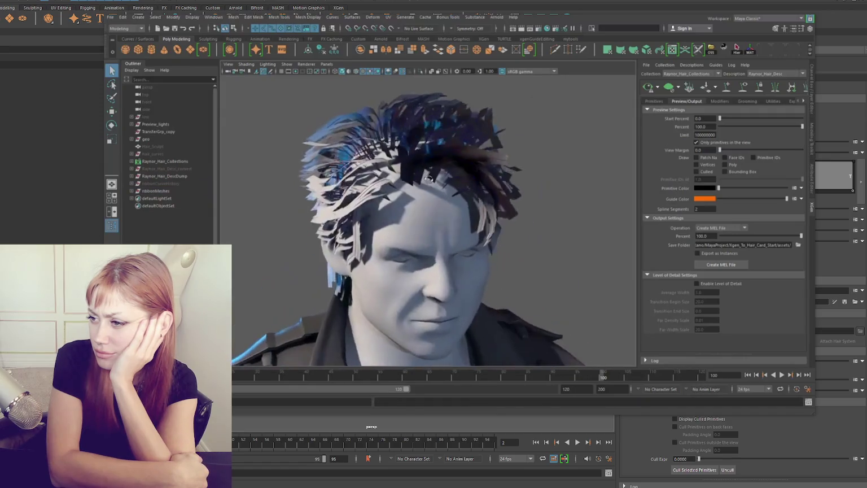
- Select the ribbonMeshes group, toggle isolate select, and bring up its Channel Box attributes
left_click(155, 192)
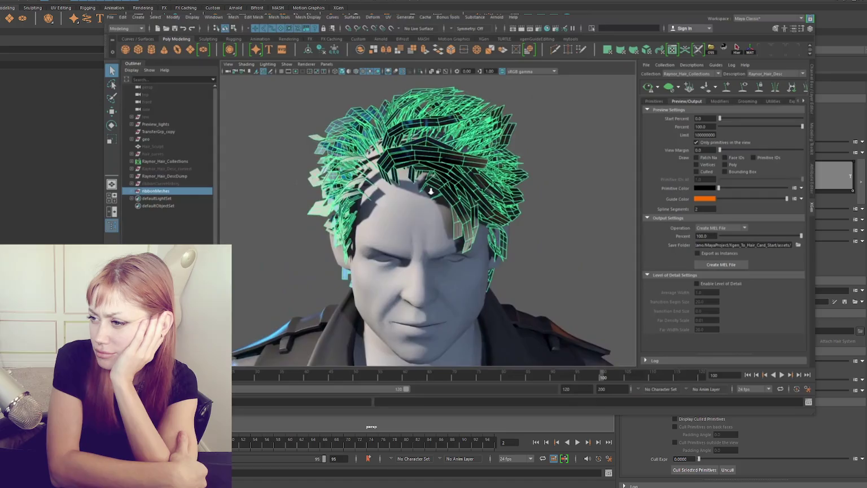
key("ctrl+1")
left_click(326, 108)
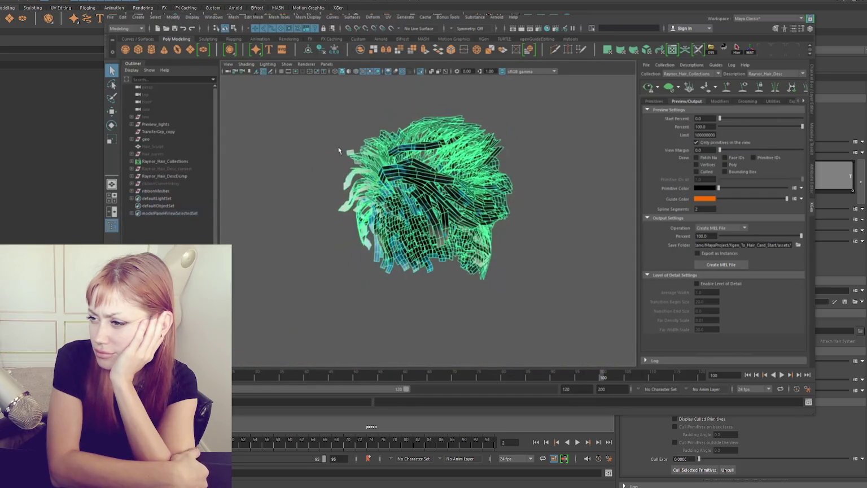
left_click(407, 275)
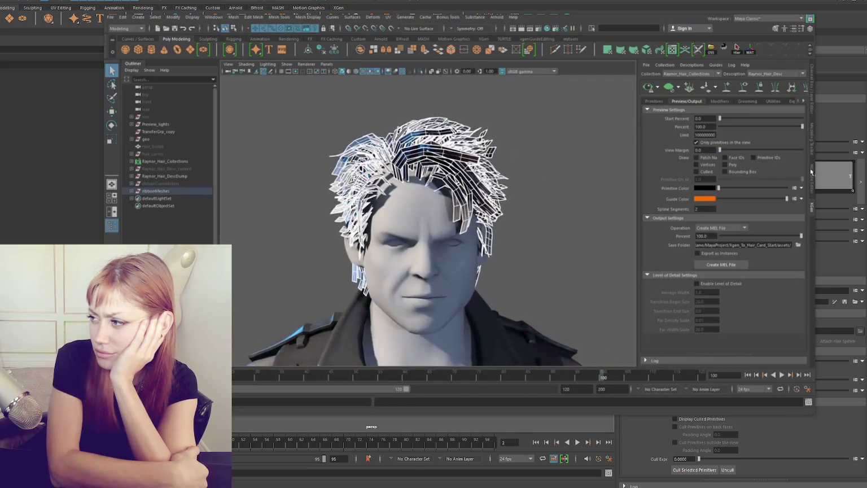
left_click(813, 90)
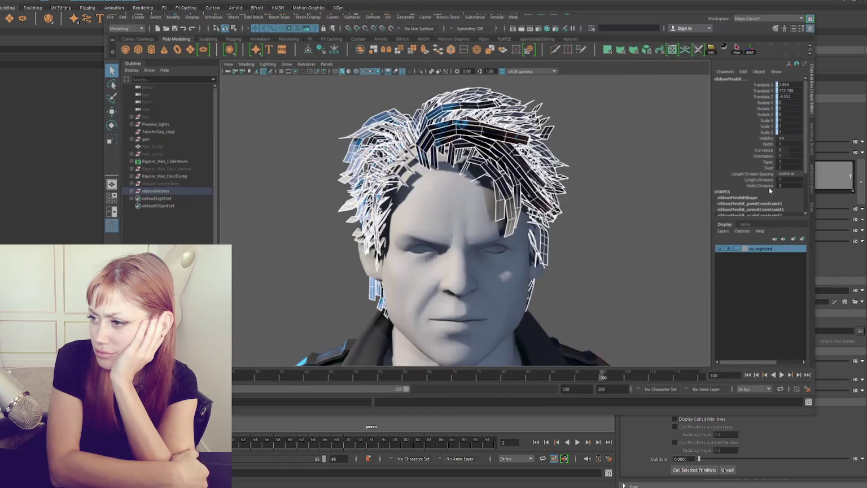
- Set the ribbon cards' Width to 2 in the Channel Box and inspect them around the head
mouse_move(570, 223)
left_mouse_down("alt")
mouse_move(610, 220)
mouse_move(576, 237)
left_mouse_up("alt")
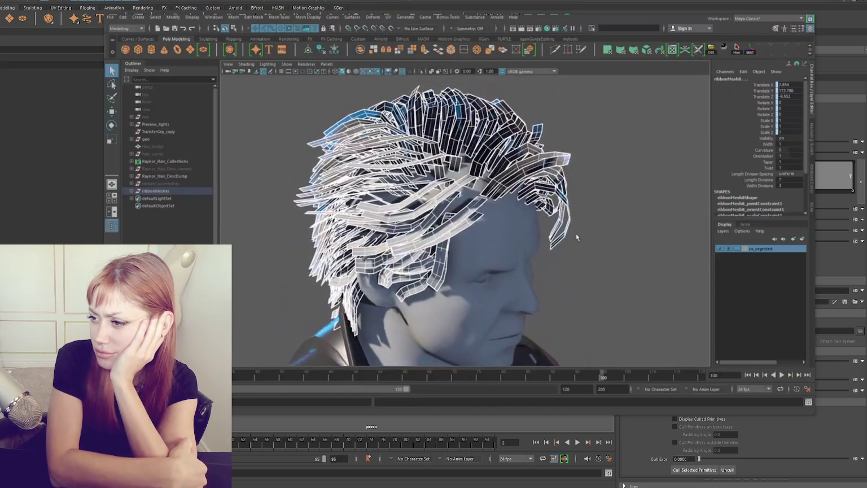
left_click_drag(575, 233, 462, 228, "alt")
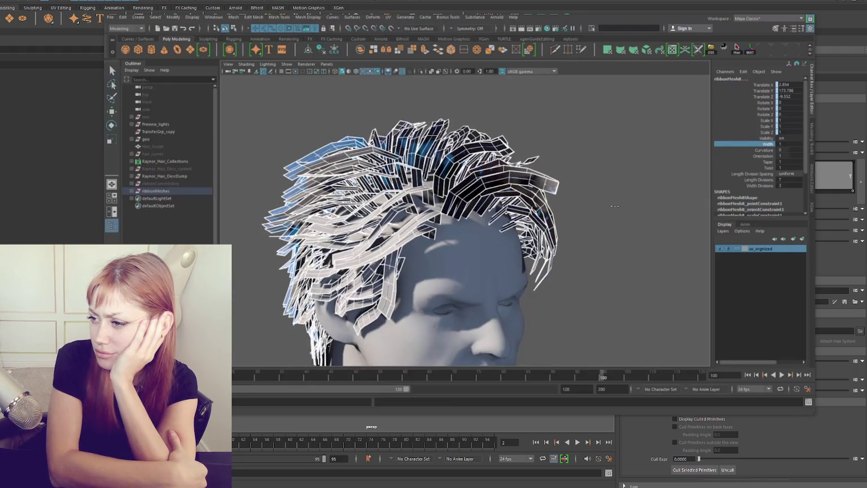
middle_click_drag(607, 199, 606, 205)
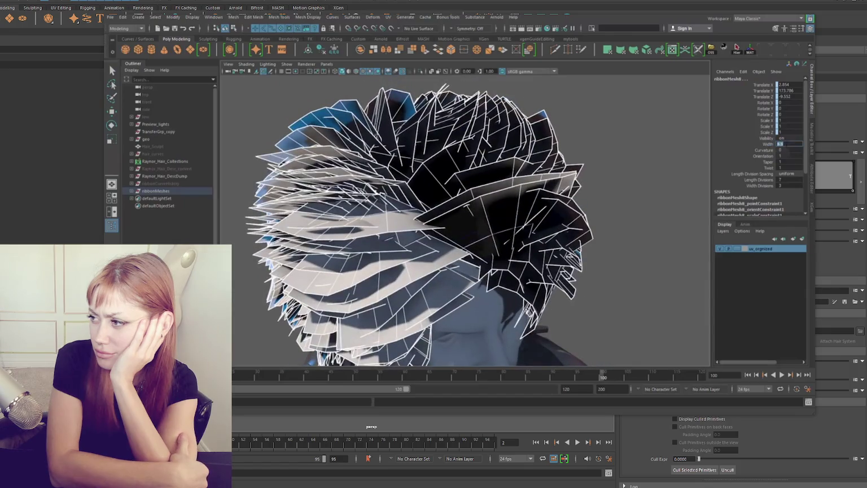
type("2")
key("Return")
mouse_move(540, 205)
left_mouse_down("alt")
mouse_move(590, 232)
mouse_move(710, 200)
left_mouse_up("alt")
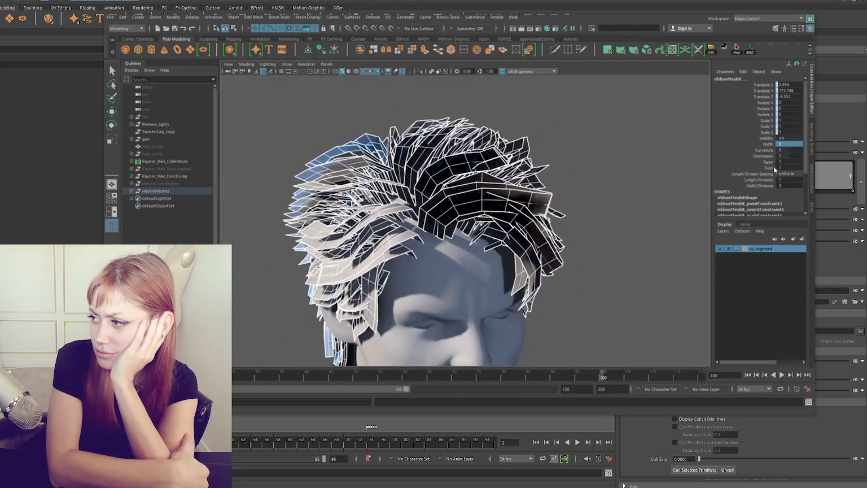
mouse_move(544, 230)
left_mouse_down("alt")
mouse_move(490, 214)
mouse_move(451, 124)
left_mouse_up("alt")
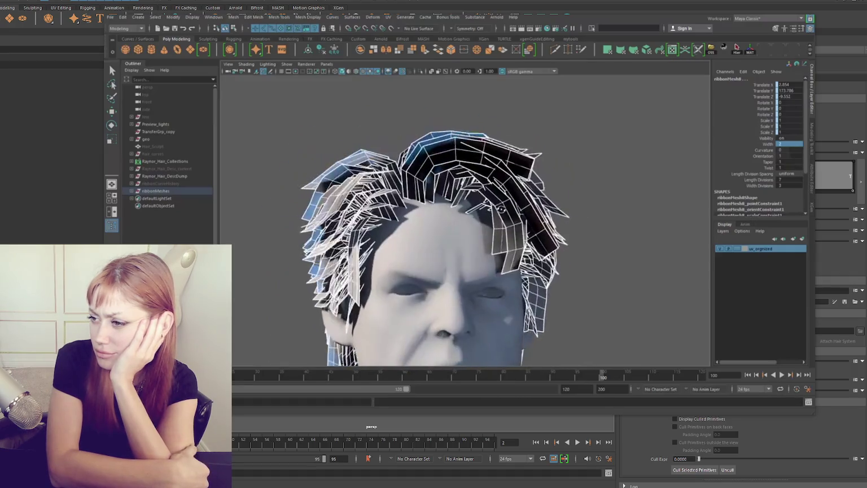
left_click(451, 124)
left_click_drag(467, 167, 480, 189)
left_click(550, 132)
mouse_move(550, 131)
left_mouse_down("alt")
mouse_move(538, 230)
mouse_move(462, 205)
left_mouse_up("alt")
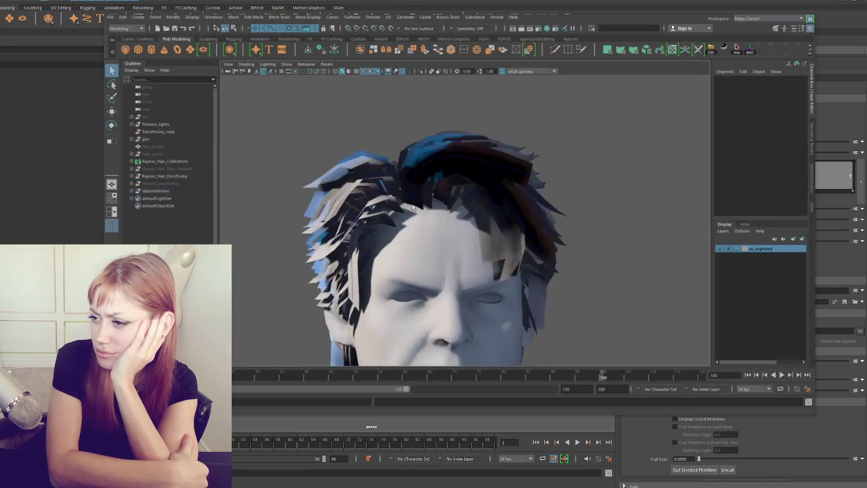
- Twist the first two hairline ribbon cards to Orientation 47 and 189
scroll(462, 205, "up", 2)
left_click(491, 211)
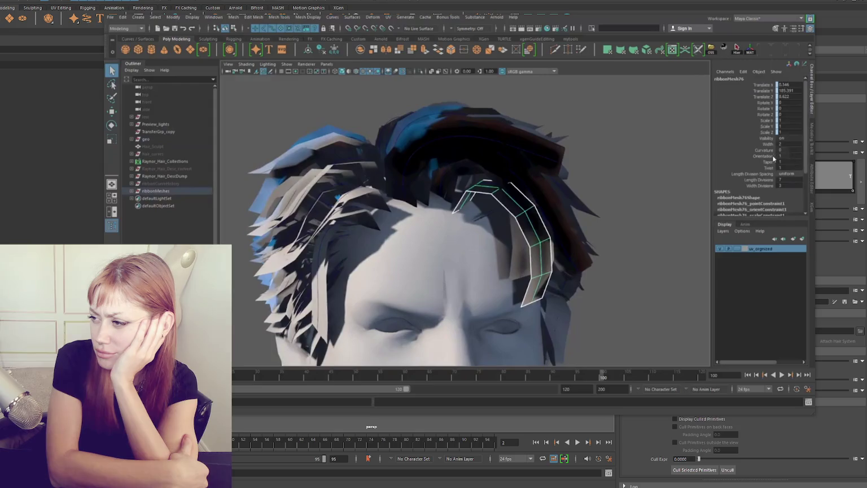
middle_click_drag(608, 232, 426, 200)
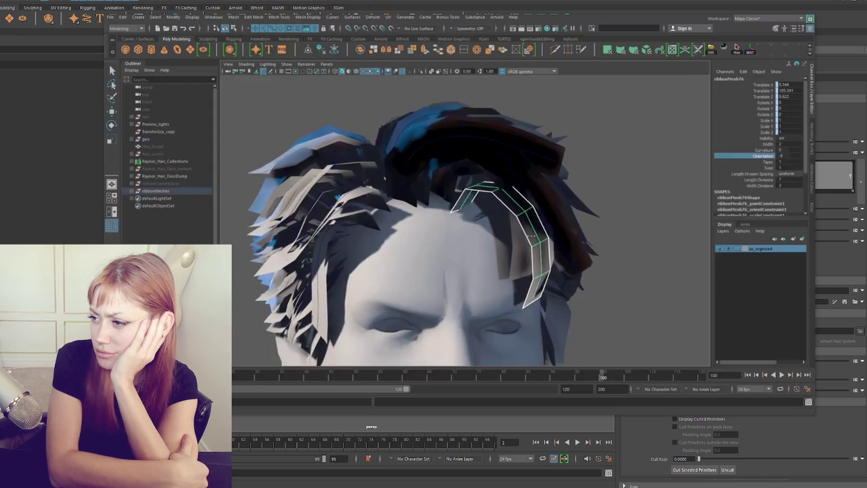
left_click(426, 202)
left_click_drag(426, 202, 628, 188, "alt")
middle_click_drag(547, 255, 524, 231)
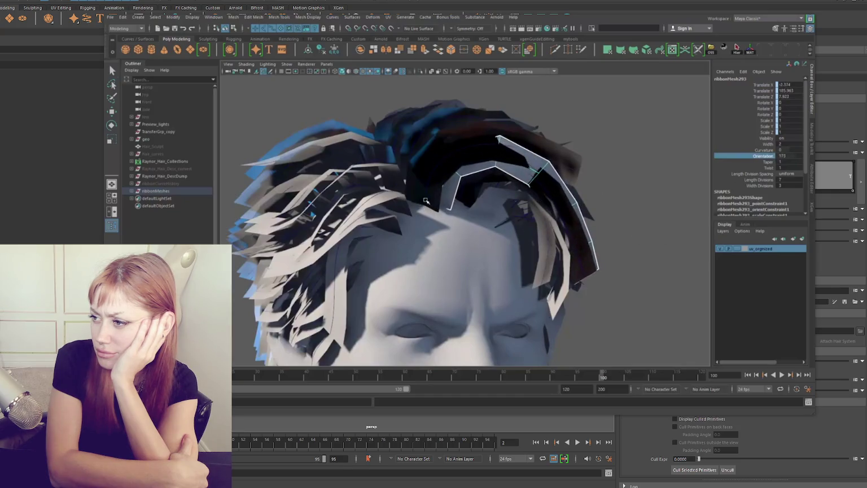
- Twist the next two hairline cards to Orientation -193 and -195
key("q")
left_click(536, 186)
middle_click_drag(521, 255, 513, 234)
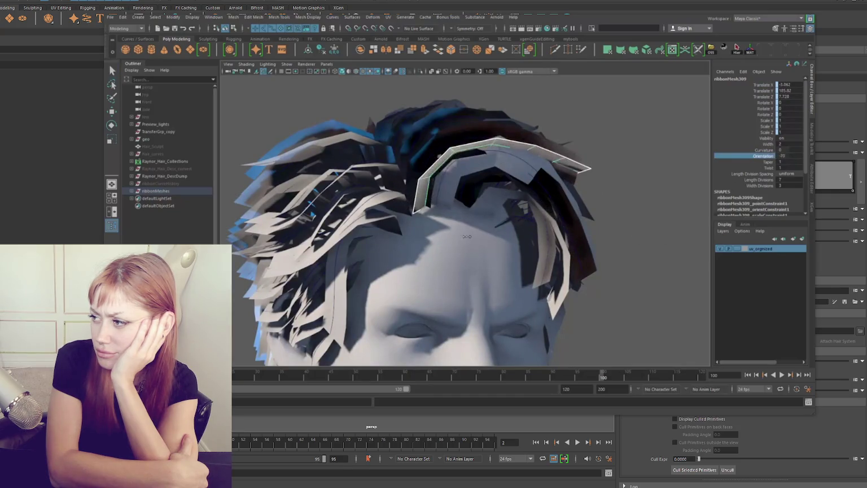
mouse_move(514, 235)
left_mouse_down("alt")
mouse_move(533, 189)
mouse_move(391, 271)
left_mouse_up("alt")
left_click(533, 189)
middle_click_drag(392, 270, 381, 262)
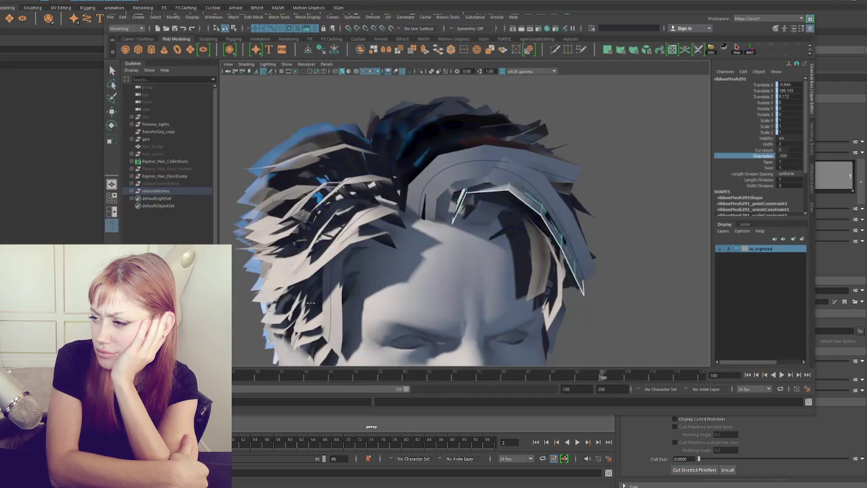
- Reselect ribbonMesh76 and twist its Orientation to -71
left_click_drag(474, 245, 488, 218, "alt")
left_click(487, 218)
middle_click_drag(487, 218, 511, 229)
left_click(511, 228)
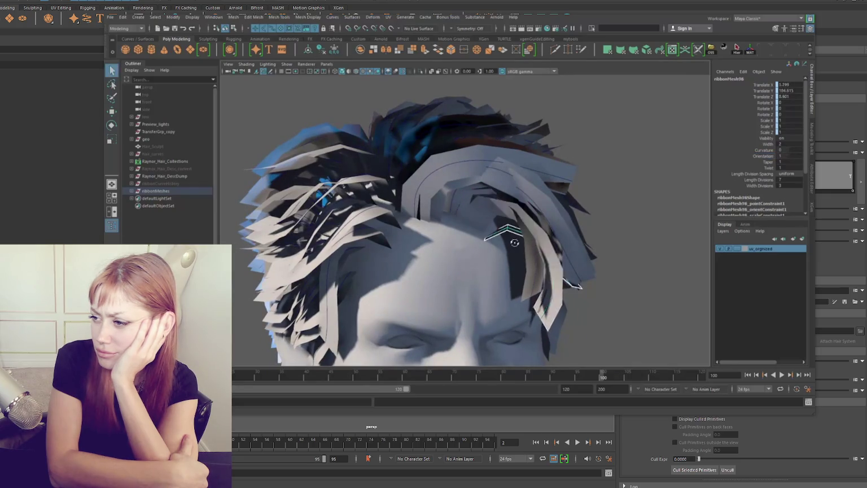
left_click_drag(511, 228, 666, 189, "alt")
mouse_move(433, 239)
left_mouse_down("alt")
mouse_move(461, 239)
mouse_move(429, 237)
left_mouse_up("alt")
- Twist the card above the forehead to -127, then swing the front card down across the forehead
left_click(486, 237)
left_click_drag(486, 237, 519, 237, "alt")
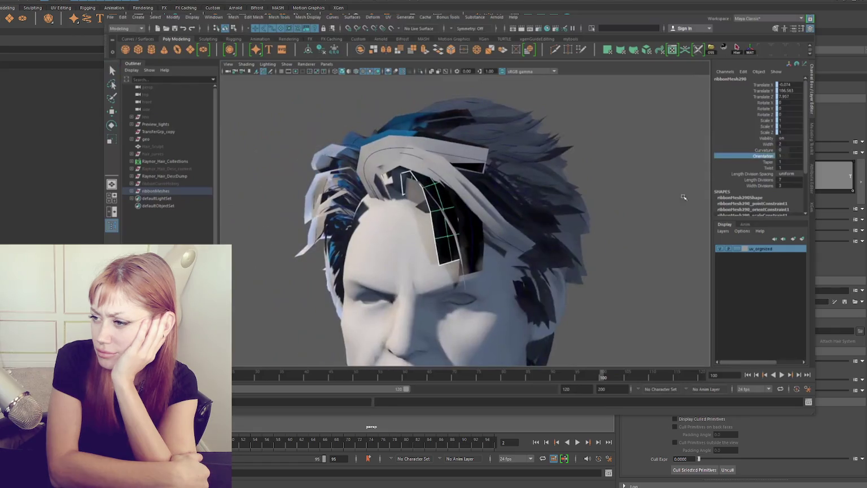
middle_click_drag(683, 197, 476, 240)
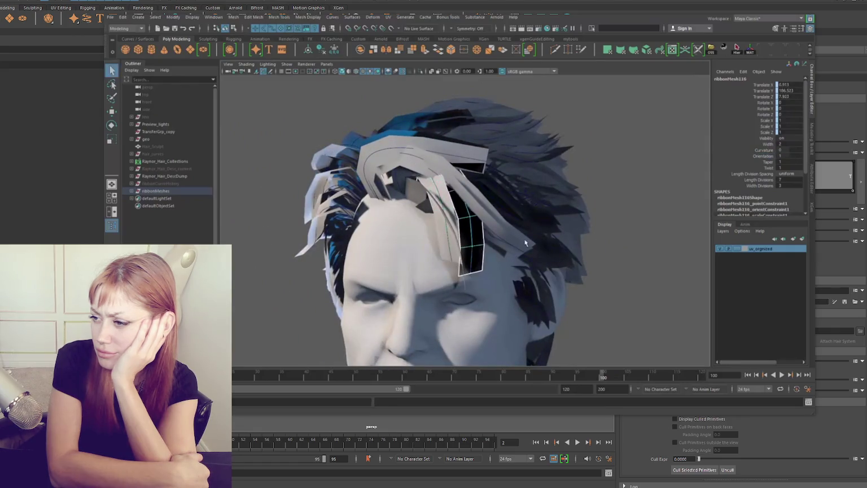
middle_click_drag(515, 271, 443, 239)
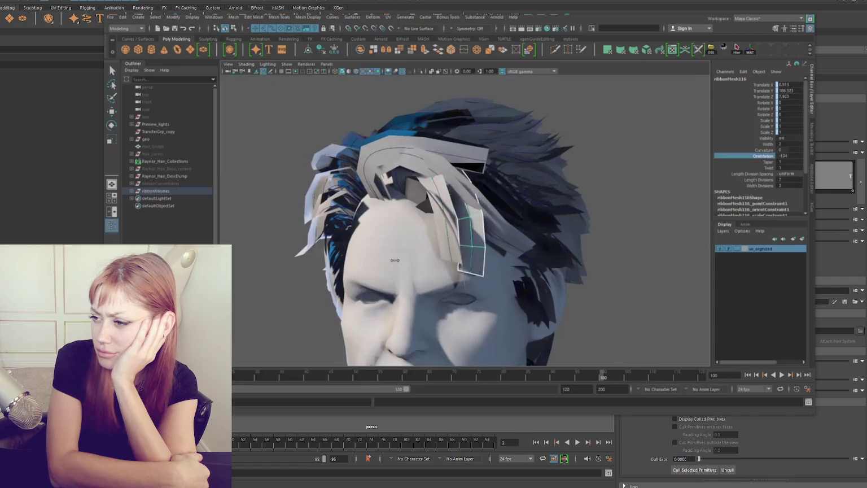
mouse_move(443, 239)
left_mouse_down("alt")
mouse_move(427, 239)
mouse_move(442, 244)
left_mouse_up("alt")
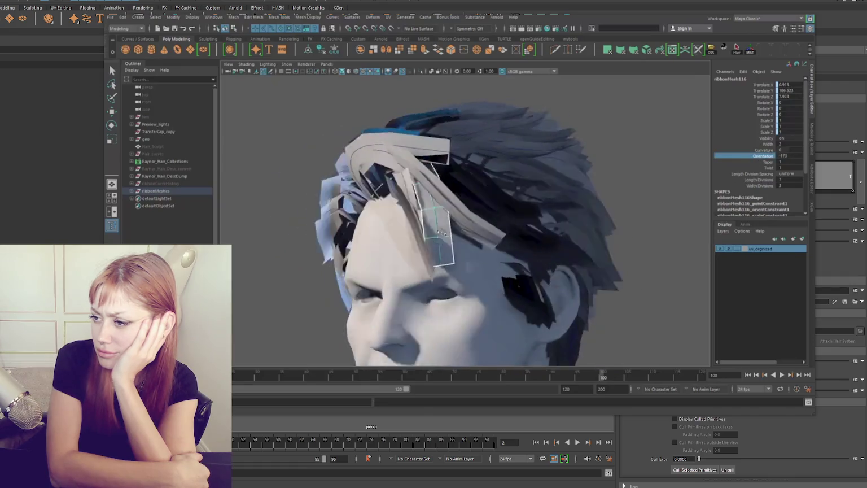
middle_click_drag(509, 228, 514, 226)
mouse_move(514, 226)
left_mouse_down("alt")
mouse_move(454, 220)
mouse_move(464, 209)
left_mouse_up("alt")
mouse_move(464, 209)
right_mouse_down("shift")
mouse_move(477, 203)
mouse_move(458, 212)
right_mouse_up("shift")
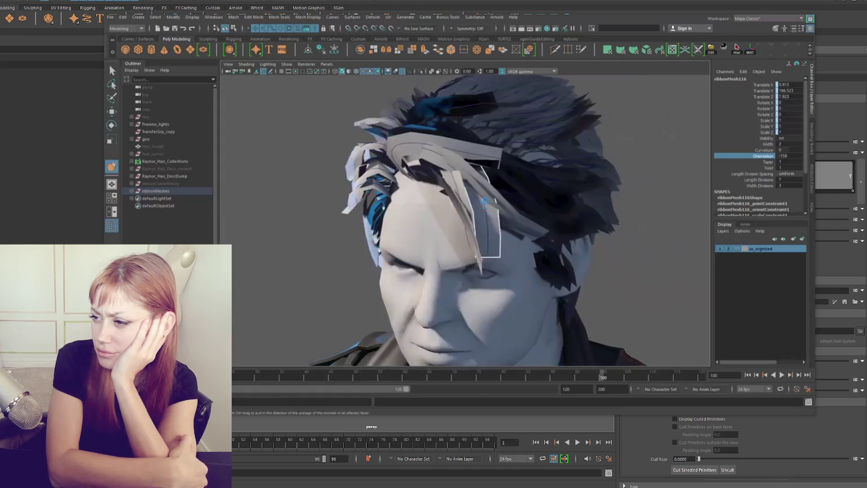
- Twist another front ribbon card's Orientation from a near-frontal view
mouse_move(465, 213)
left_mouse_down("alt")
mouse_move(446, 226)
mouse_move(542, 218)
left_mouse_up("alt")
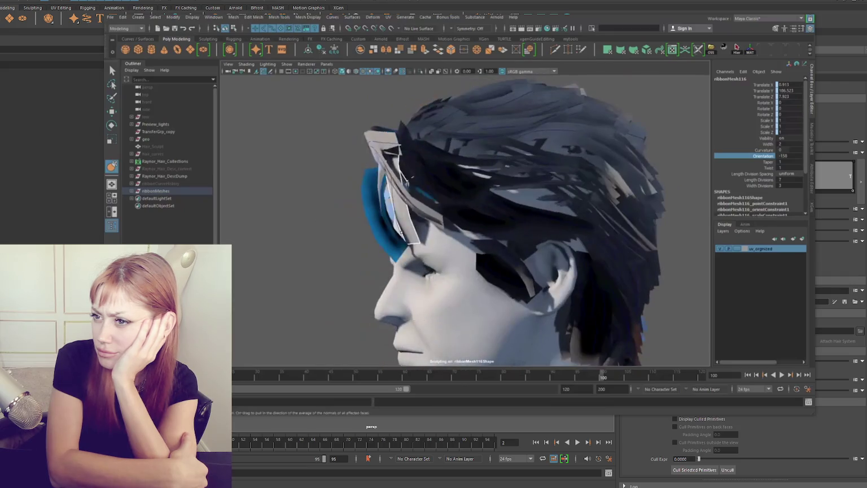
mouse_move(403, 233)
left_mouse_down("alt")
mouse_move(539, 229)
mouse_move(636, 191)
left_mouse_up("alt")
key("q")
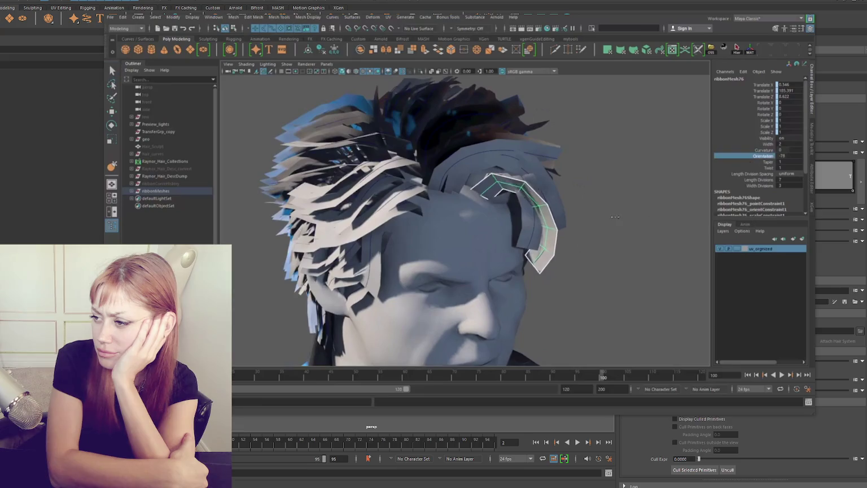
middle_click_drag(614, 217, 555, 225)
- Select forehead card ribbonMesh290 and reshape it with the Grab sculpt brush to hug the head
left_click(527, 230)
left_click_drag(526, 229, 591, 207, "alt")
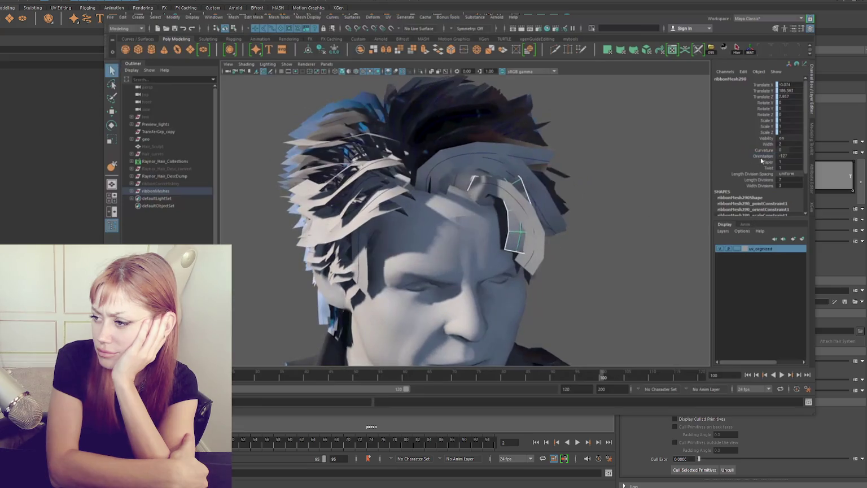
left_click_drag(659, 204, 601, 209, "alt")
right_click_drag(616, 175, 598, 225)
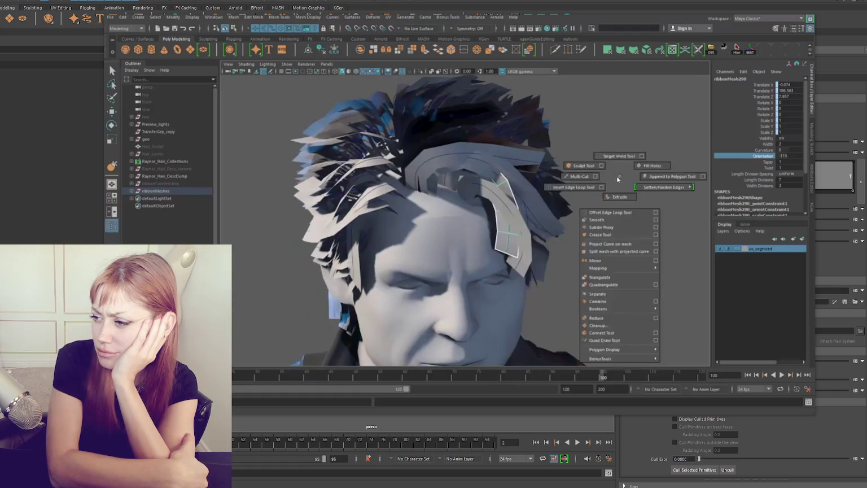
key("ctrl")
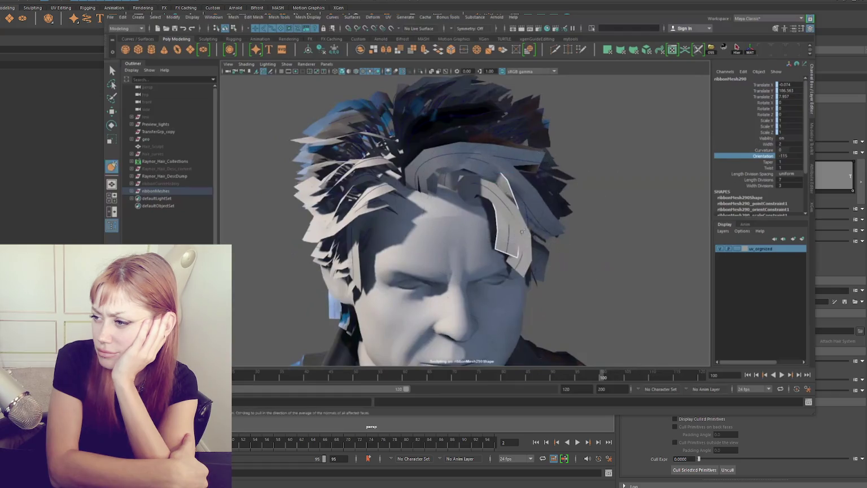
left_click_drag(522, 232, 429, 231, "alt")
mouse_move(419, 198)
left_mouse_down()
mouse_move(420, 176)
mouse_move(497, 183)
left_mouse_up()
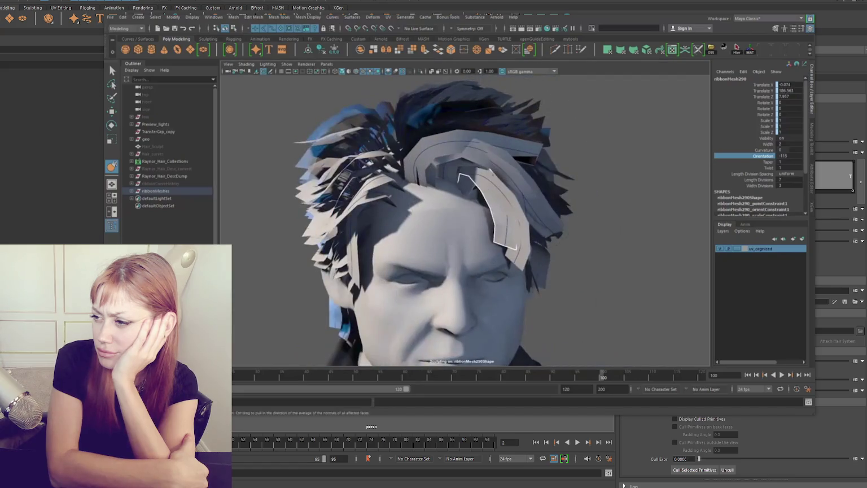
mouse_move(491, 247)
left_mouse_down("alt")
mouse_move(424, 243)
mouse_move(508, 193)
left_mouse_up("alt")
left_click_drag(479, 159, 452, 167, "alt")
- Select the crown ribbon cards and flip their Orientation from -2 to about -179
mouse_move(443, 198)
left_mouse_down("alt")
mouse_move(505, 161)
mouse_move(709, 184)
left_mouse_up("alt")
key("q")
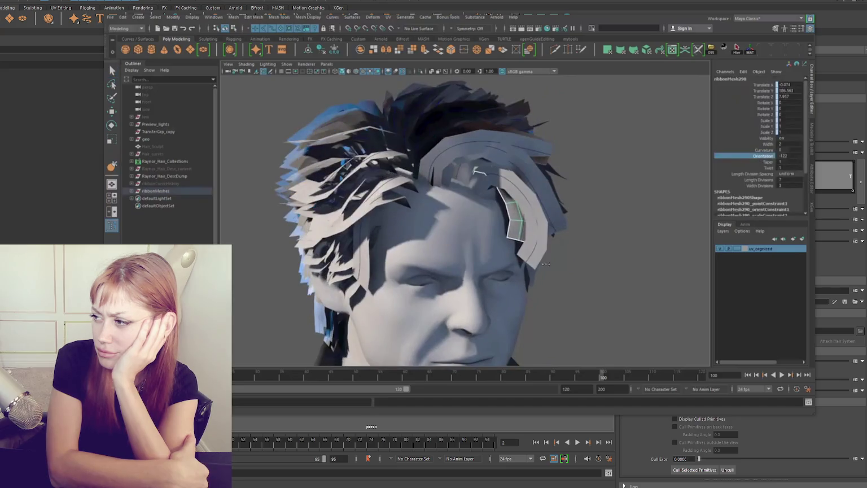
mouse_move(604, 247)
left_mouse_down("alt")
mouse_move(465, 108)
mouse_move(481, 132)
mouse_move(361, 176)
left_mouse_up("alt")
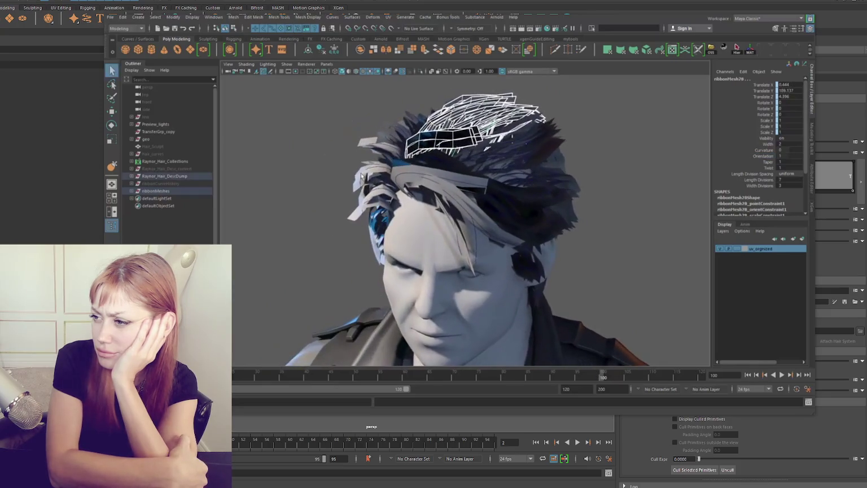
left_click(175, 183)
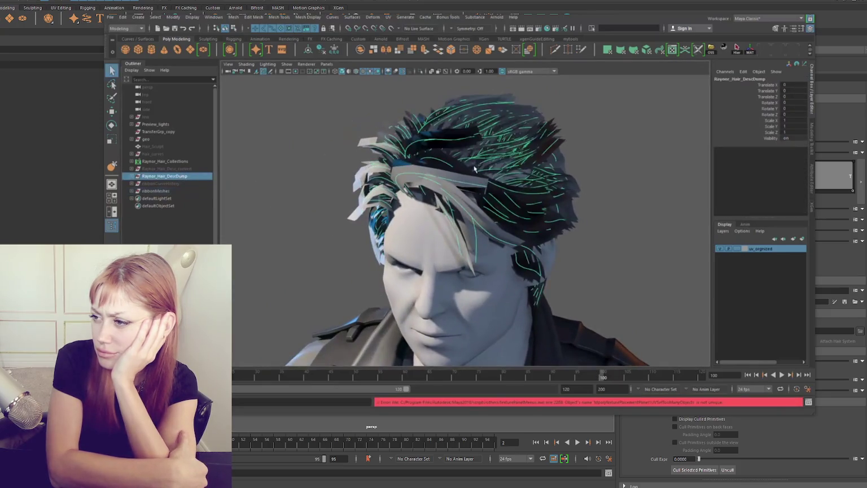
left_click(169, 226)
mouse_move(565, 170)
left_mouse_down("alt")
mouse_move(473, 122)
mouse_move(462, 137)
mouse_move(565, 158)
left_mouse_up("alt")
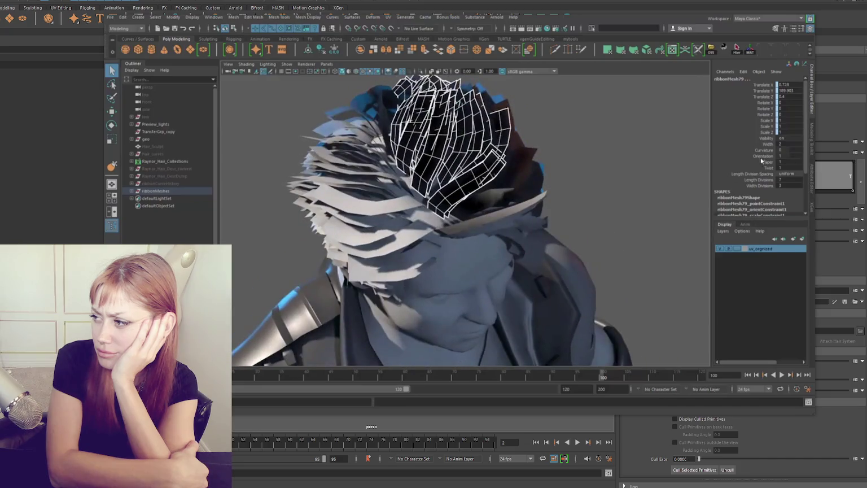
mouse_move(531, 225)
middle_mouse_down()
mouse_move(476, 227)
mouse_move(509, 224)
middle_mouse_up()
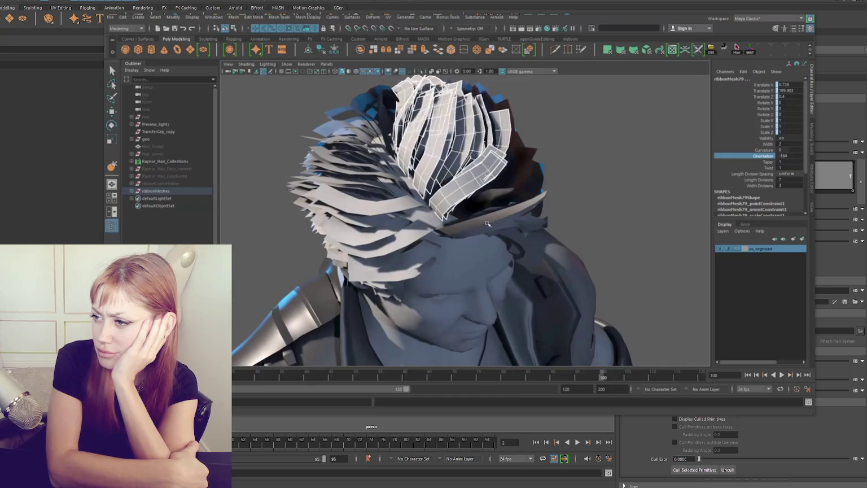
- Select ribbonMesh341 and set its Orientation to about -183
left_click_drag(487, 224, 440, 186, "alt")
left_click(446, 170)
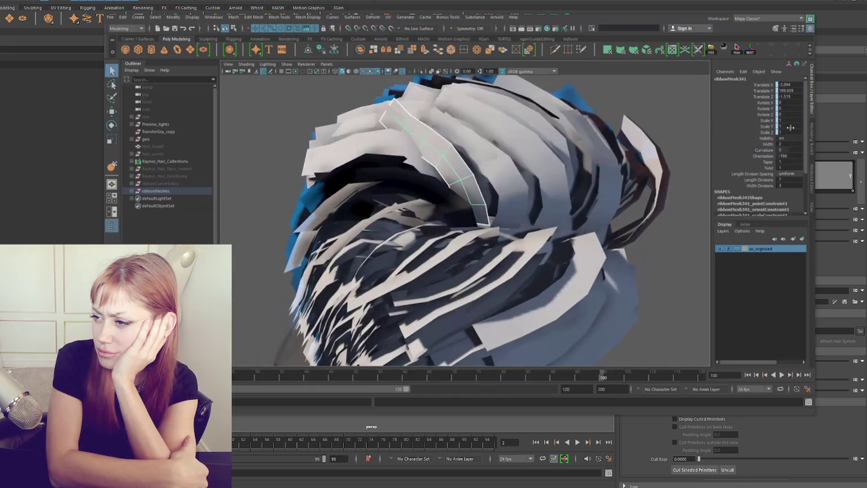
middle_click_drag(556, 226, 437, 247)
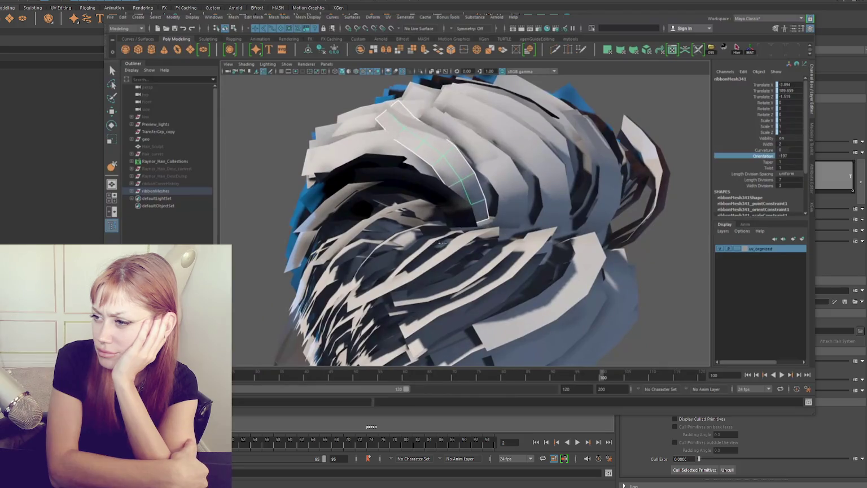
right_click_drag(507, 173, 484, 158)
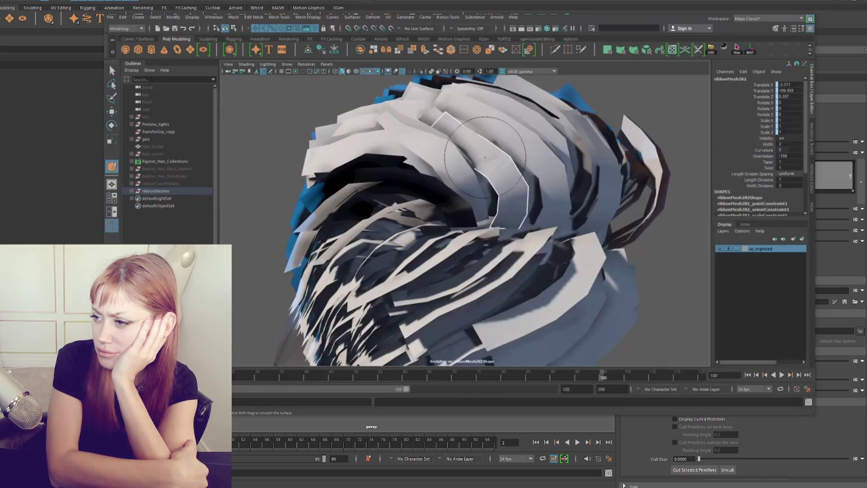
- Sculpt crown cards ribbonMesh282 and ribbonMesh341 flatter, switching sculpt brushes from the marking menu
left_click_drag(460, 151, 510, 176, "alt")
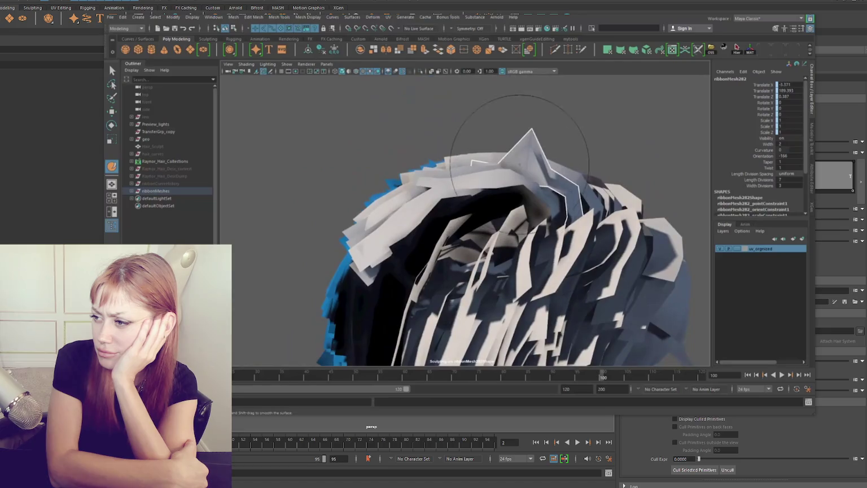
right_click_drag(555, 126, 514, 169)
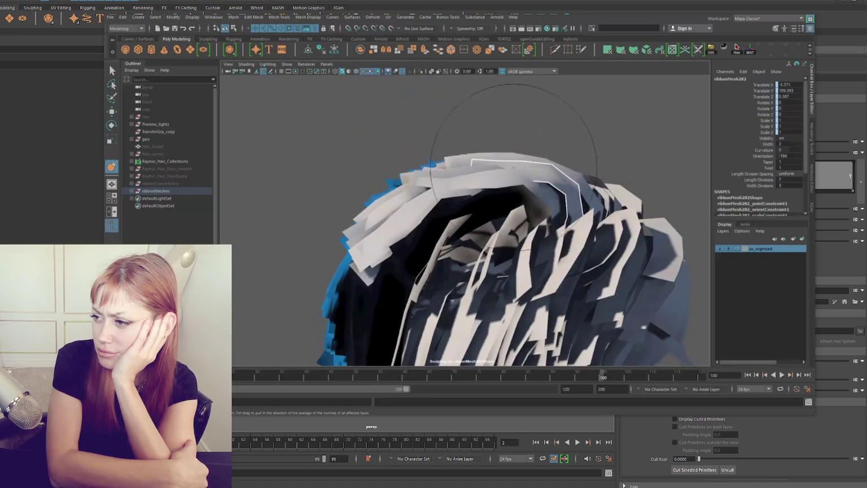
left_click_drag(520, 183, 430, 172, "alt")
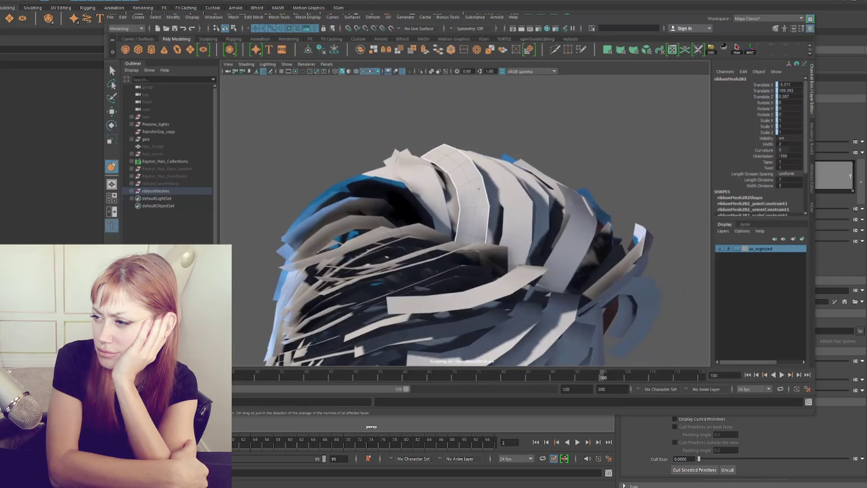
key("q")
mouse_move(461, 200)
left_mouse_down("alt")
mouse_move(464, 193)
mouse_move(522, 186)
mouse_move(579, 120)
mouse_move(542, 135)
left_mouse_up("alt")
left_click(464, 192)
left_click(519, 187)
left_click(522, 185)
right_click(579, 121)
left_click(534, 110)
right_click(565, 110)
left_click(571, 187)
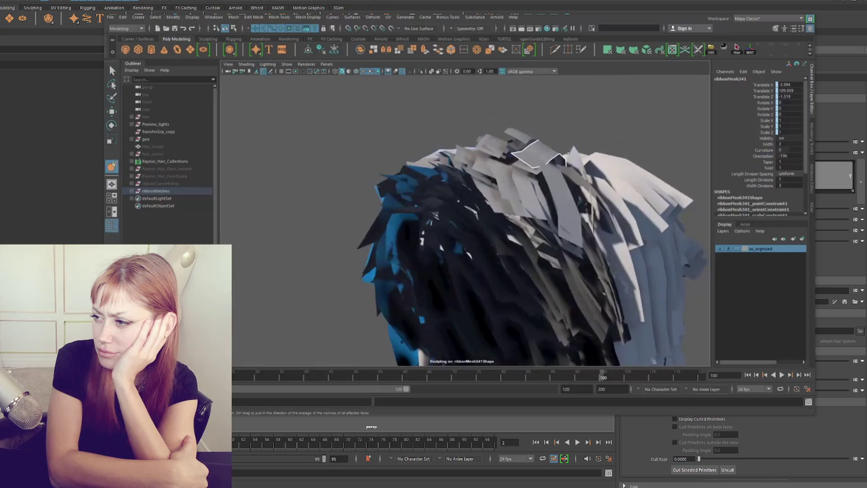
- Twist back cards ribbonMesh342 and ribbonMesh345 to Orientation 129 and 233
key("q")
left_click_drag(541, 169, 592, 166, "alt")
left_click(573, 166)
middle_click_drag(608, 200, 576, 192)
mouse_move(576, 192)
left_mouse_down("alt")
mouse_move(579, 240)
mouse_move(512, 209)
left_mouse_up("alt")
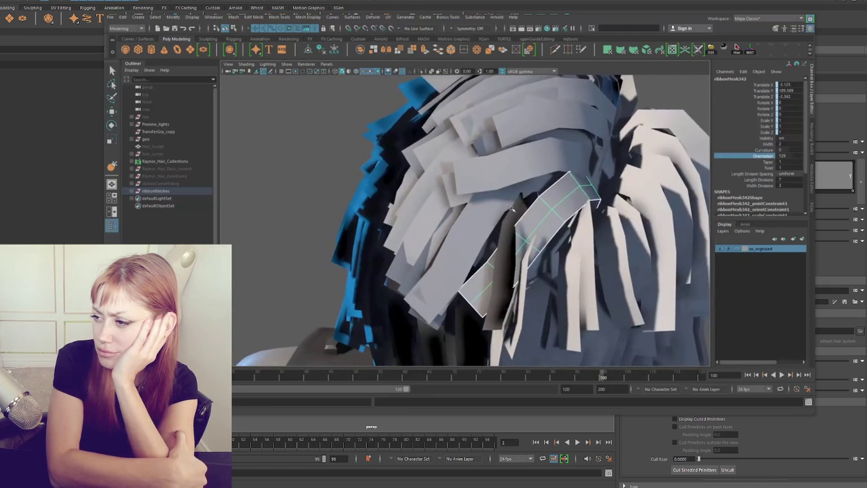
left_click(763, 155)
middle_click_drag(508, 254, 577, 256)
mouse_move(577, 255)
left_mouse_down("alt")
mouse_move(612, 246)
mouse_move(543, 179)
left_mouse_up("alt")
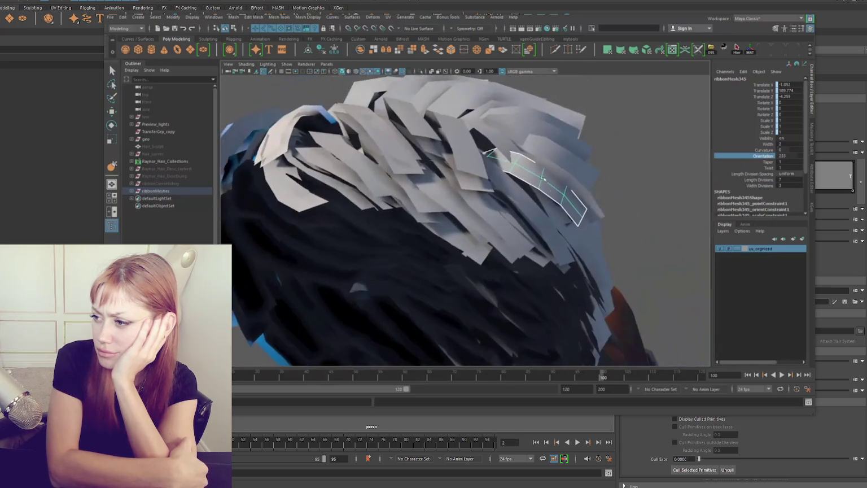
- Reselect the back ribbon card and sculpt it to follow the hair flow
key("q")
left_click(487, 135)
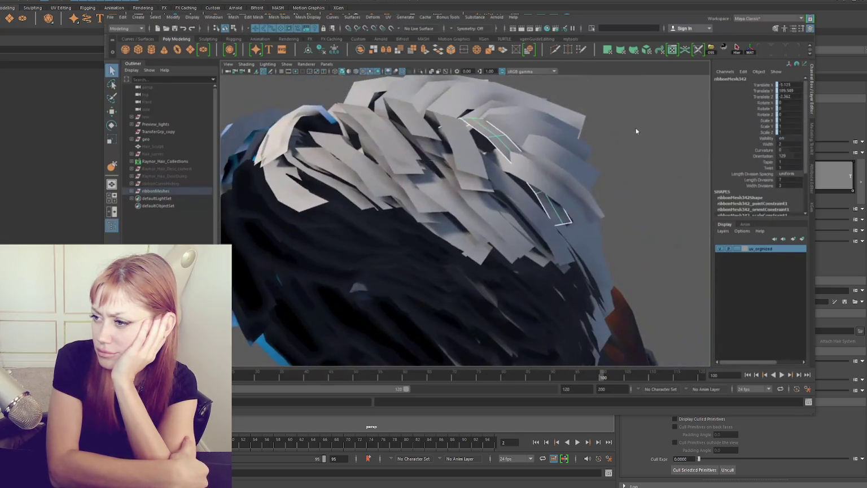
right_click_drag(604, 144, 555, 164)
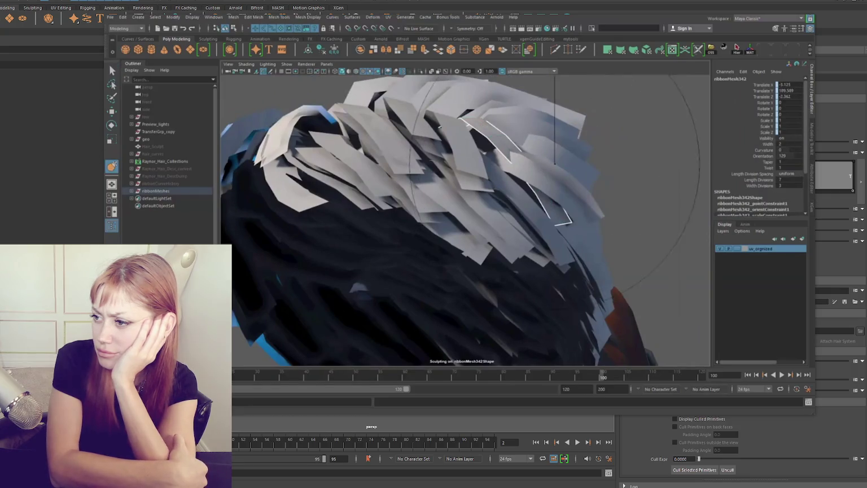
left_click_drag(554, 164, 531, 215, "alt")
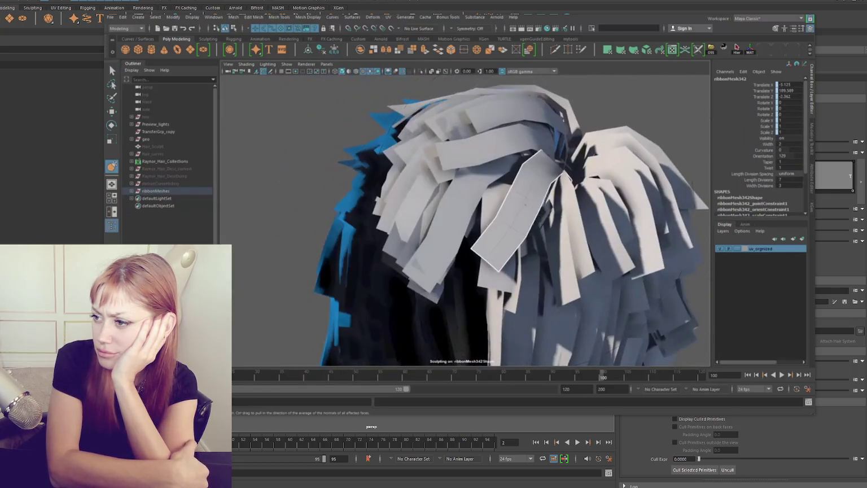
mouse_move(514, 213)
left_mouse_down("alt")
mouse_move(415, 194)
mouse_move(417, 119)
mouse_move(443, 198)
mouse_move(728, 146)
left_mouse_up("alt")
- Set the side ribbon group's Orientation to about 51, sweeping back over the ear
key("q")
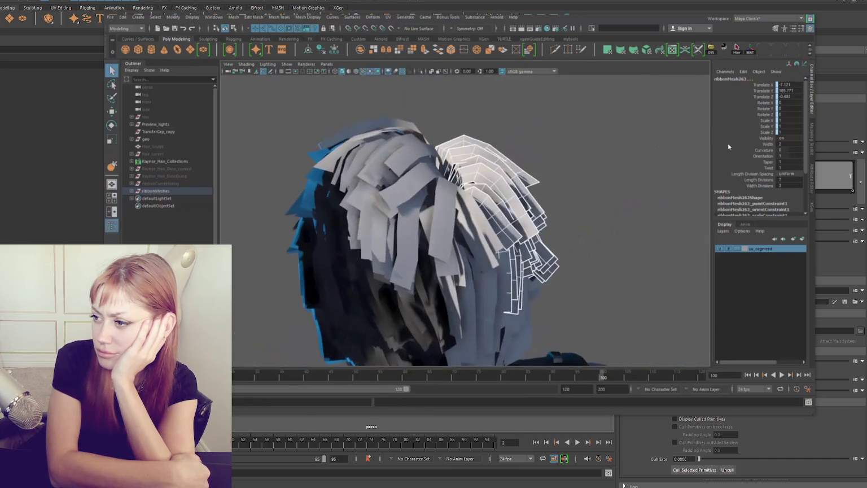
mouse_move(525, 206)
left_mouse_down("alt")
mouse_move(458, 200)
mouse_move(563, 215)
left_mouse_up("alt")
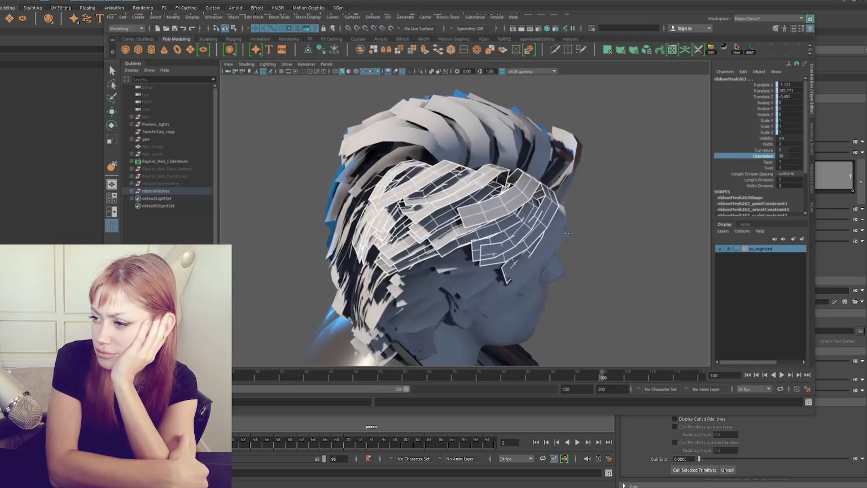
left_click_drag(460, 192, 468, 193, "alt")
middle_click_drag(469, 193, 477, 193)
mouse_move(477, 194)
left_mouse_down("alt")
mouse_move(485, 193)
mouse_move(361, 265)
left_mouse_up("alt")
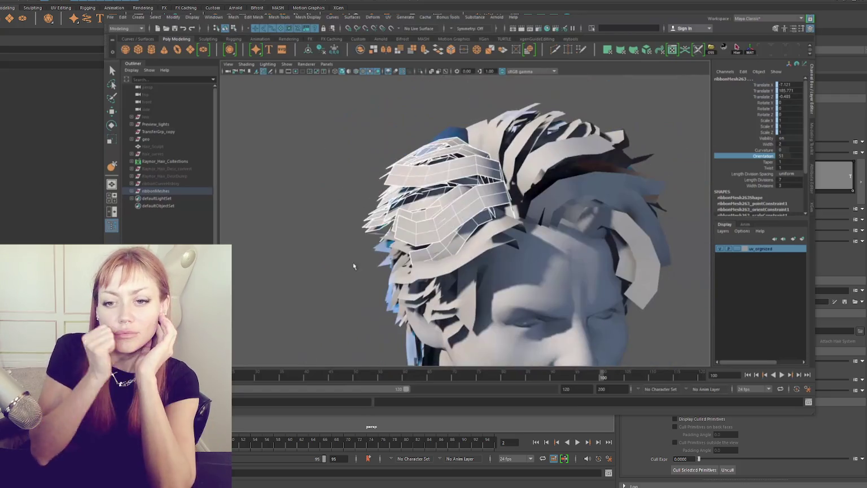
- Twist a front ribbon card to Orientation -61
key("q")
left_click(525, 251)
scroll(525, 252, "up", 3)
left_click(762, 156)
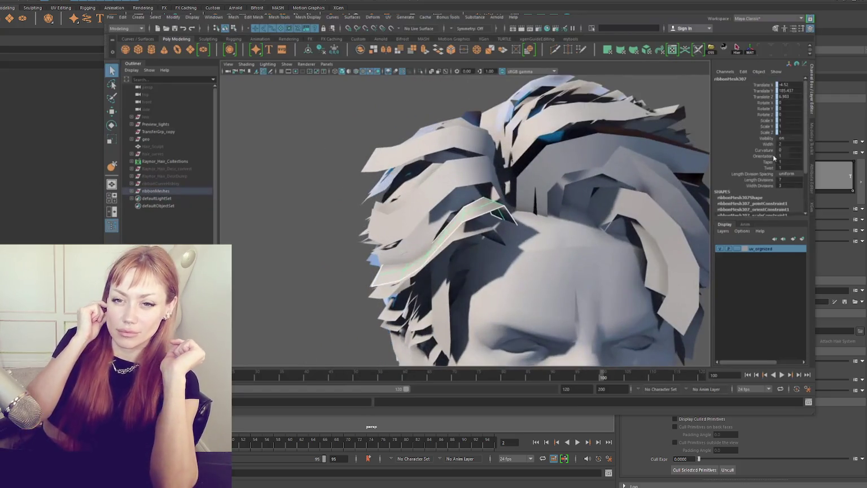
middle_click_drag(508, 268, 460, 268)
left_click_drag(460, 268, 516, 223, "alt")
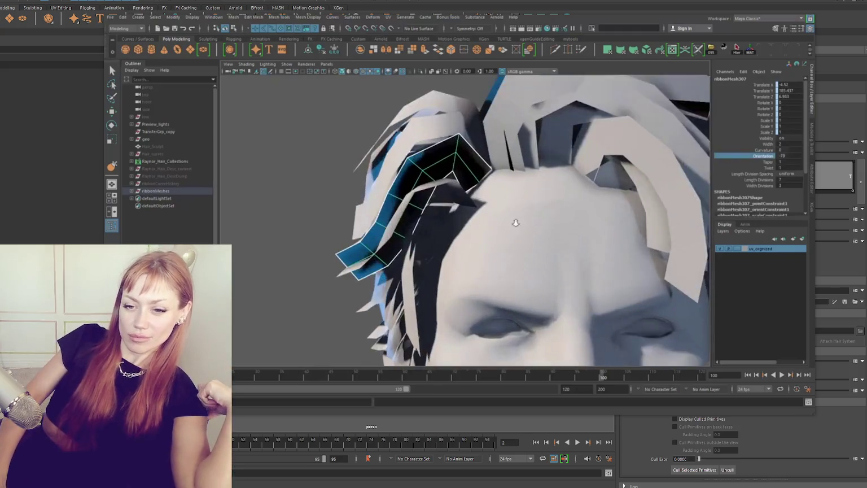
- Twist the hairline strips, setting one to Orientation -187 and another to 203
left_click(517, 222)
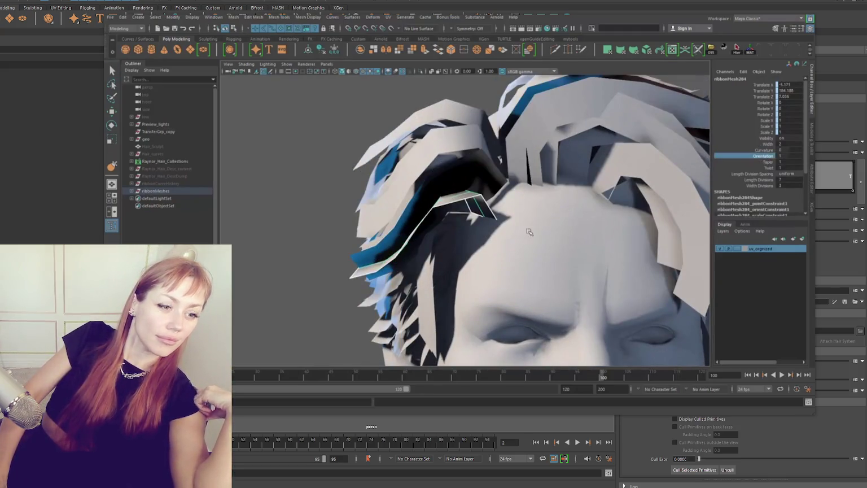
middle_click_drag(529, 232, 496, 172)
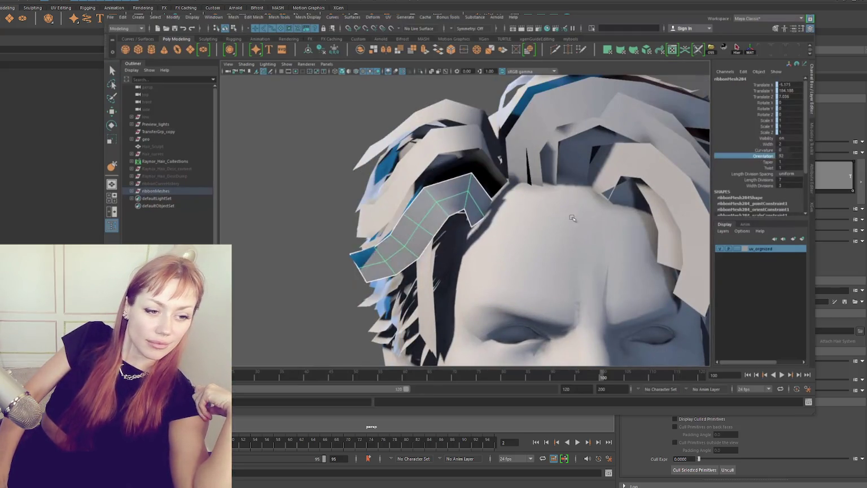
left_click(494, 172)
middle_click_drag(429, 230, 500, 249)
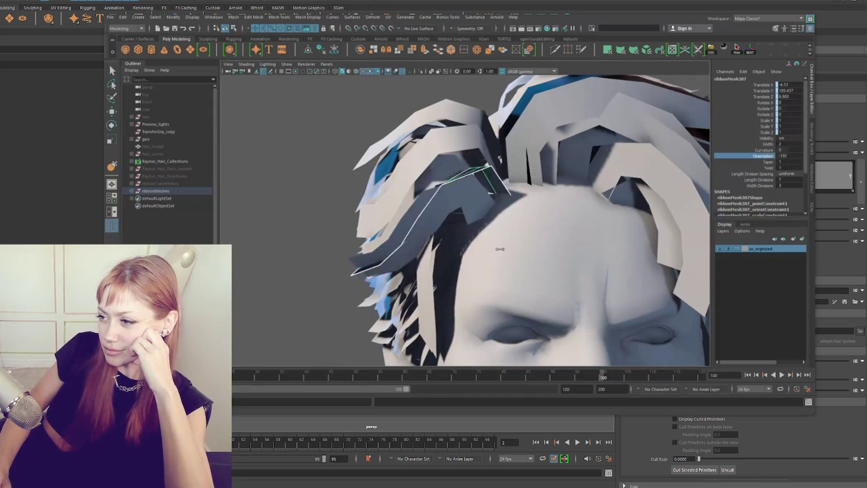
mouse_move(430, 271)
left_mouse_down("alt")
mouse_move(493, 201)
mouse_move(433, 200)
left_mouse_up("alt")
mouse_move(499, 175)
left_mouse_down("alt")
mouse_move(478, 201)
mouse_move(777, 143)
left_mouse_up("alt")
middle_click_drag(563, 241, 423, 241)
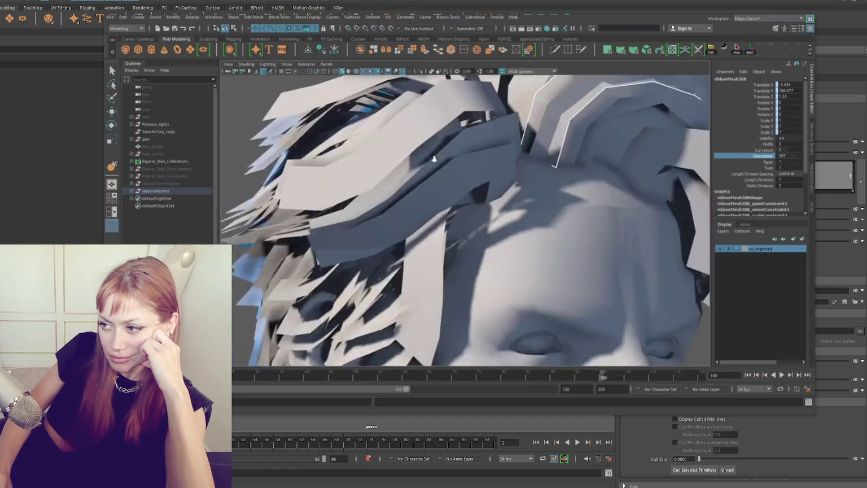
mouse_move(422, 241)
left_mouse_down("alt")
mouse_move(564, 260)
mouse_move(445, 195)
left_mouse_up("alt")
- Select the back-of-head ribbons and rotate them flat to Orientation about -107
left_click(575, 264)
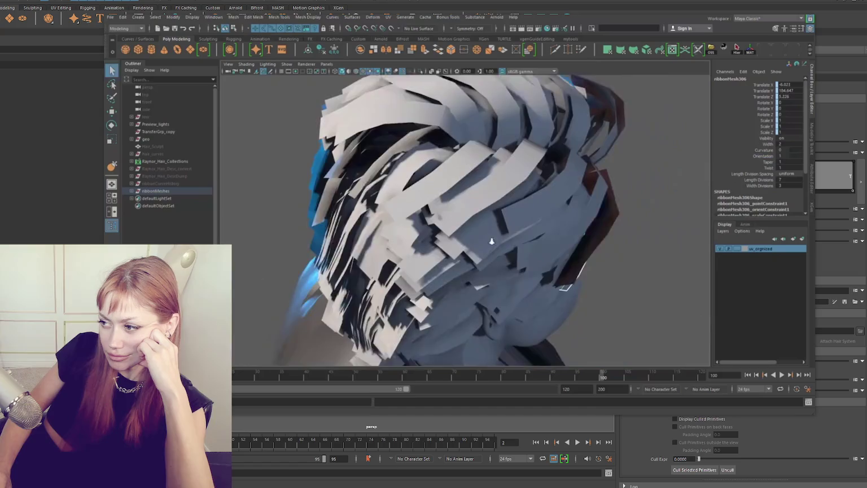
left_click_drag(369, 196, 368, 195)
mouse_move(368, 195)
left_mouse_down("alt")
mouse_move(594, 206)
mouse_move(769, 162)
left_mouse_up("alt")
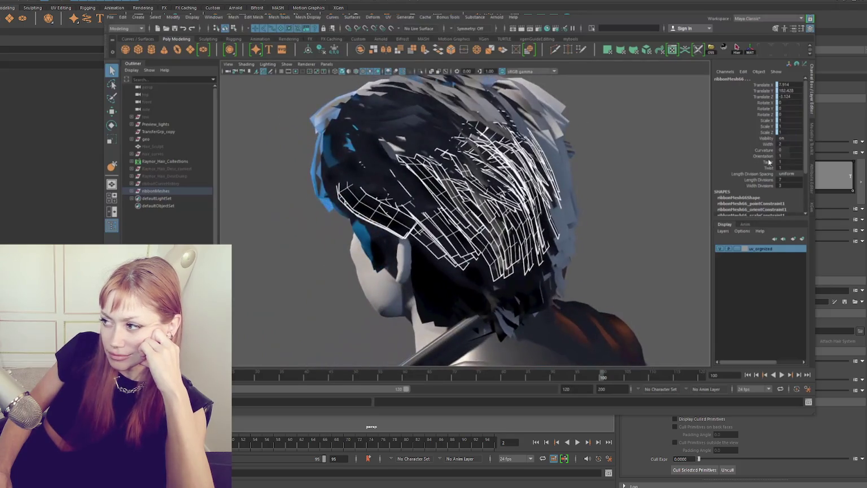
left_click(764, 156)
mouse_move(629, 232)
middle_mouse_down()
mouse_move(423, 263)
mouse_move(452, 261)
middle_mouse_up()
mouse_move(451, 260)
left_mouse_down("alt")
mouse_move(464, 257)
mouse_move(425, 258)
left_mouse_up("alt")
left_click_drag(545, 291, 376, 254)
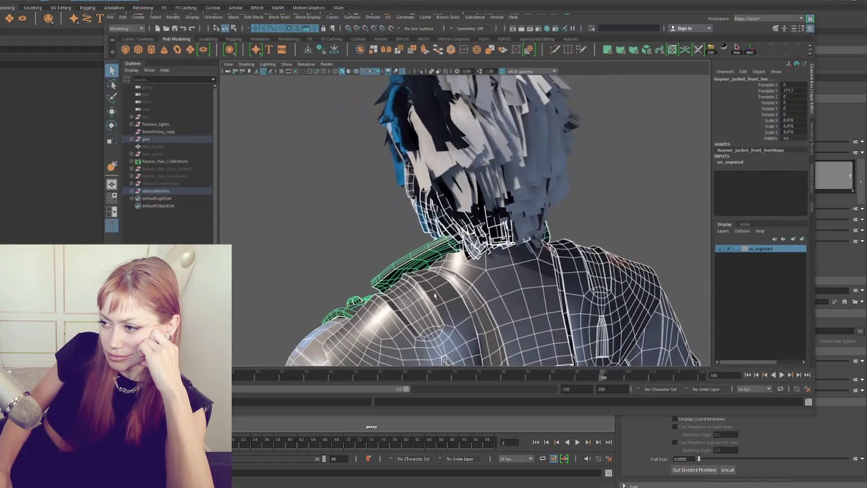
- Isolate the ribbon cards and rotate one strip to Orientation -225
key("ctrl+1")
left_click(484, 134)
left_click(572, 152)
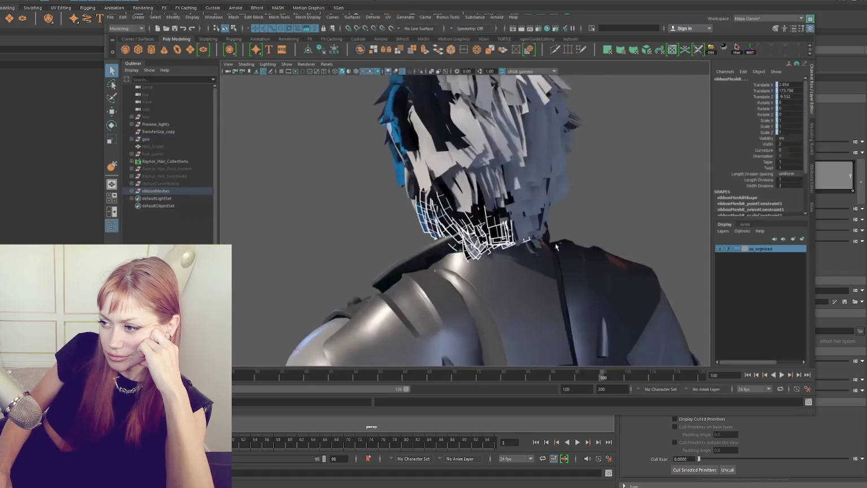
mouse_move(442, 290)
left_mouse_down("alt")
mouse_move(531, 290)
mouse_move(511, 223)
left_mouse_up("alt")
left_click(524, 220)
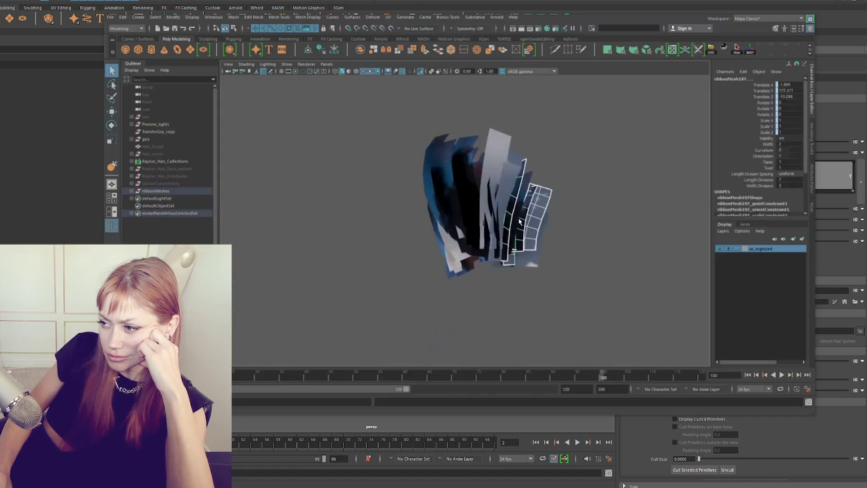
scroll(537, 222, "up", 2)
scroll(537, 222, "up", 2)
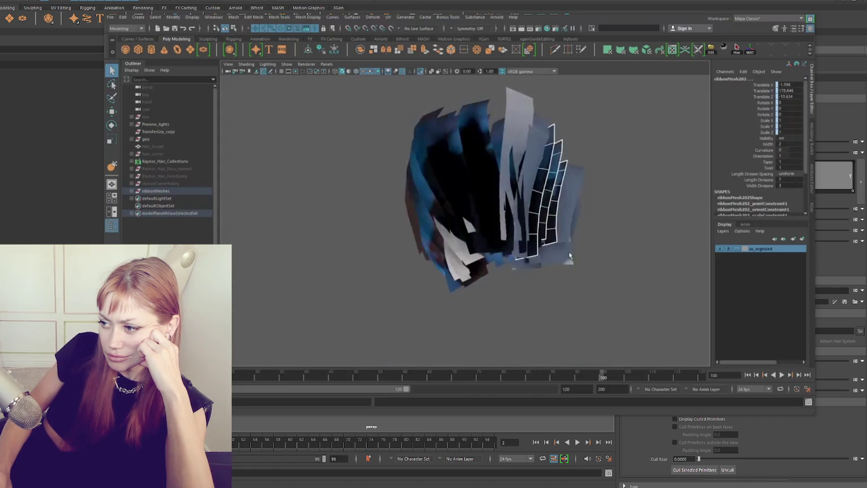
scroll(537, 222, "up", 2)
middle_click_drag(499, 248, 462, 260)
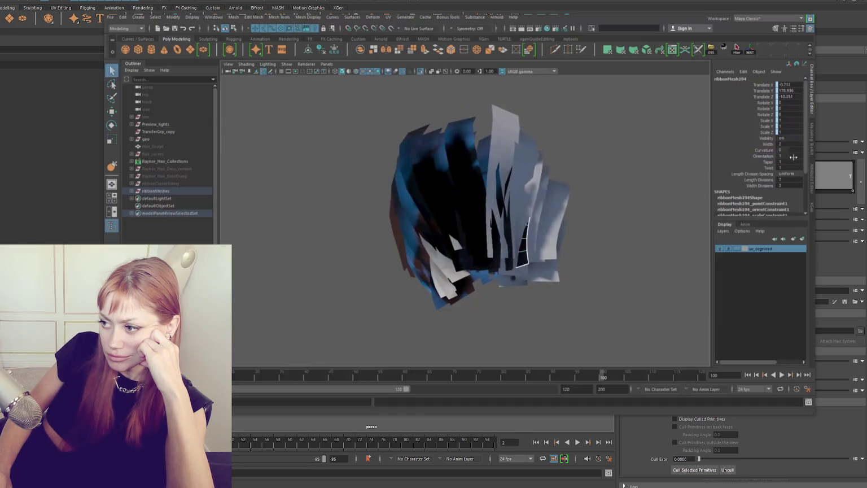
- Select the ribbons across the back and set their Orientation to -184
left_click_drag(413, 303, 351, 136, "alt")
left_click_drag(501, 173, 501, 173)
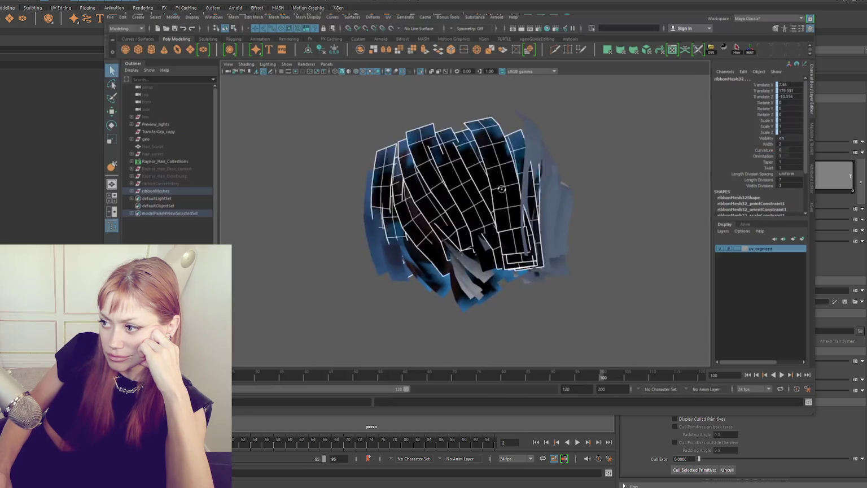
left_click_drag(443, 307, 443, 306, "shift")
left_click_drag(465, 297, 486, 326, "shift")
left_click_drag(500, 288, 742, 165, "alt")
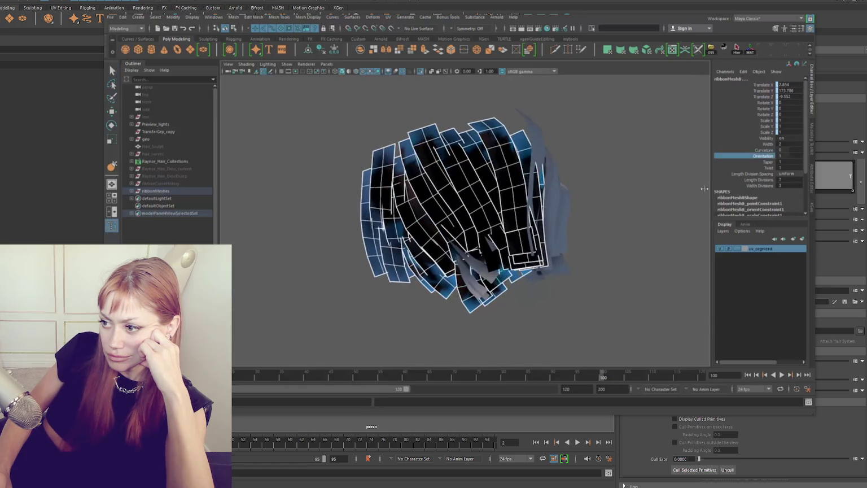
middle_click_drag(704, 188, 649, 188)
middle_click_drag(536, 252, 516, 260)
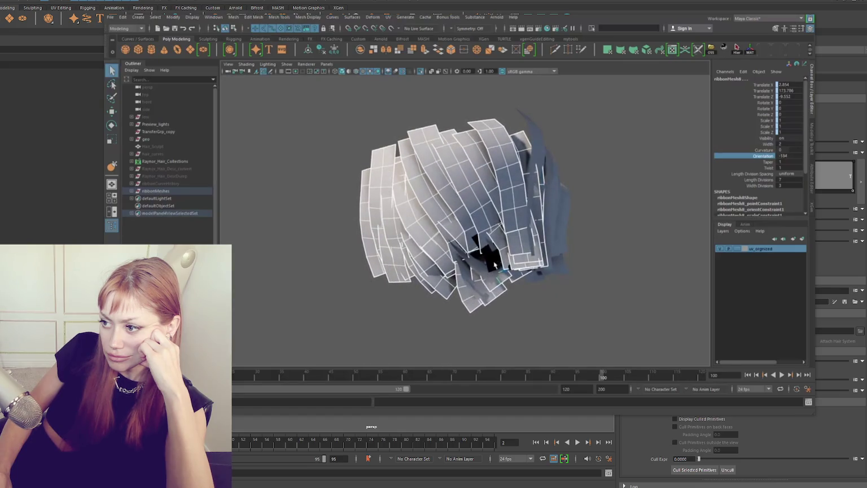
- Reorient single ribbons: ribbonMesh27 to 180, ribbonMesh12 to -198, ribbonMesh28 to -170
left_click(494, 264)
middle_click_drag(458, 312, 586, 276)
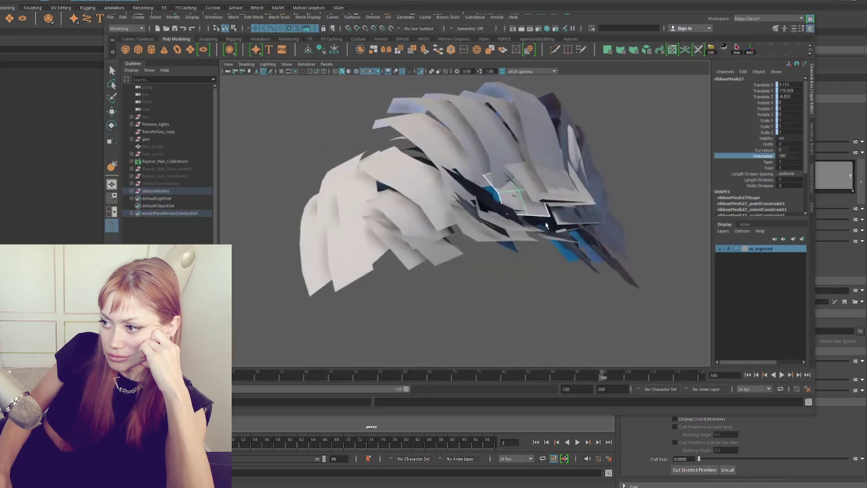
key("q")
left_click(525, 223)
left_click_drag(525, 223, 649, 169, "alt")
left_click(763, 156)
middle_click_drag(350, 339, 464, 291)
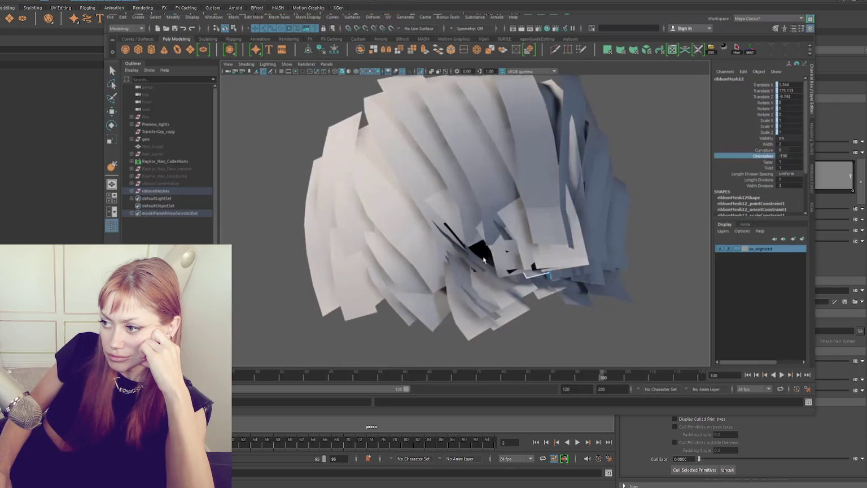
left_click(511, 280)
mouse_move(683, 243)
middle_mouse_down()
mouse_move(334, 332)
mouse_move(361, 282)
middle_mouse_up()
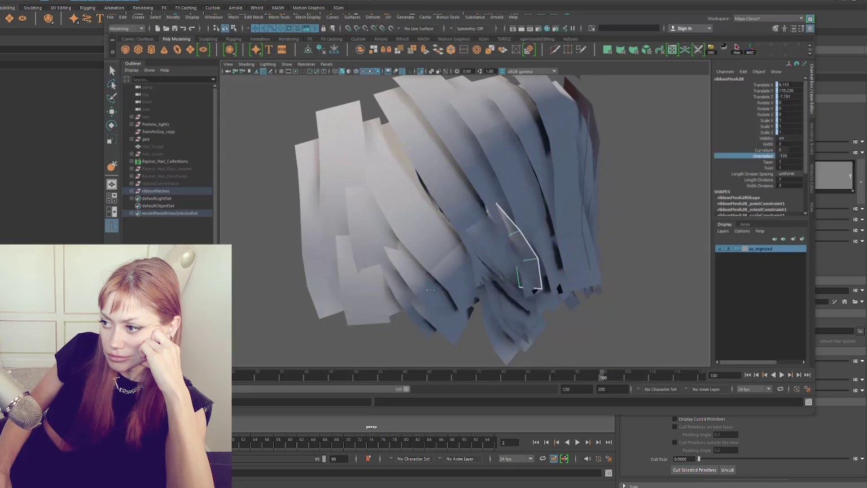
right_click_drag(418, 260, 383, 250, "alt")
mouse_move(383, 250)
left_mouse_down("alt")
mouse_move(395, 212)
mouse_move(569, 172)
mouse_move(552, 147)
left_mouse_up("alt")
- Sculpt the ribbon ribbonMesh43 using the right-click marking menu
left_click(397, 217)
right_click(569, 172)
right_click_drag(551, 147, 525, 148)
mouse_move(449, 224)
left_mouse_down("alt")
mouse_move(455, 252)
mouse_move(440, 190)
mouse_move(429, 237)
left_mouse_up("alt")
- Exit isolation to show the full character and select the ribbonMeshes group
key("q")
left_click(420, 307)
key("ctrl+1")
left_click_drag(420, 307, 333, 242, "alt")
left_click(171, 192)
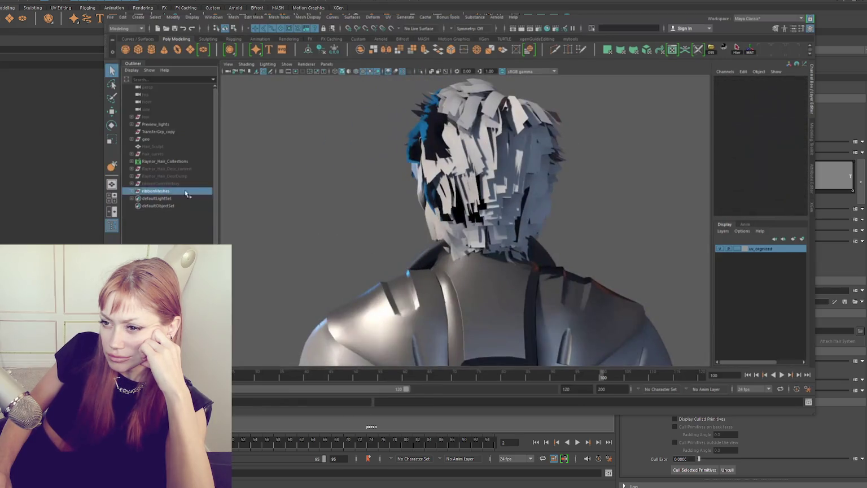
- Isolate the ribbon group and adjust ribbonMesh8's Curvature to 1
mouse_move(305, 204)
left_mouse_down("alt")
mouse_move(325, 205)
mouse_move(335, 137)
mouse_move(565, 294)
left_mouse_up("alt")
key("ctrl+1")
left_click(477, 253)
mouse_move(478, 253)
left_mouse_down("alt")
mouse_move(530, 255)
mouse_move(628, 222)
left_mouse_up("alt")
left_click(539, 219)
left_click_drag(539, 220, 508, 220, "alt")
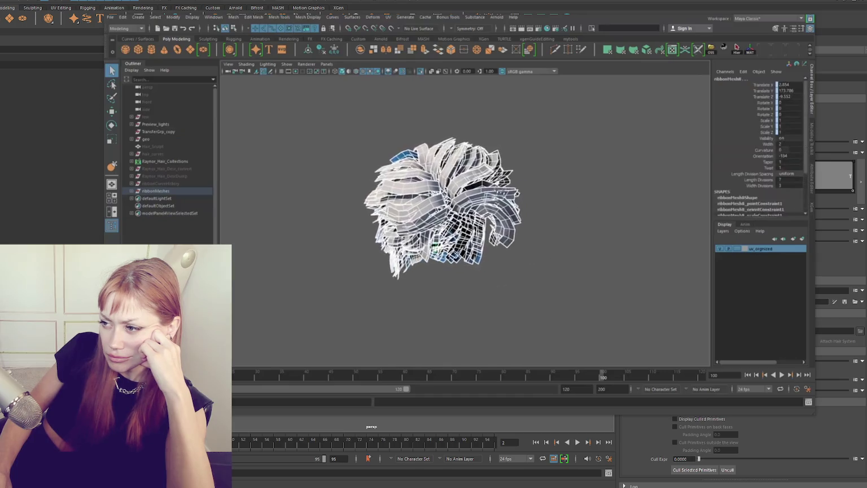
left_click(767, 150)
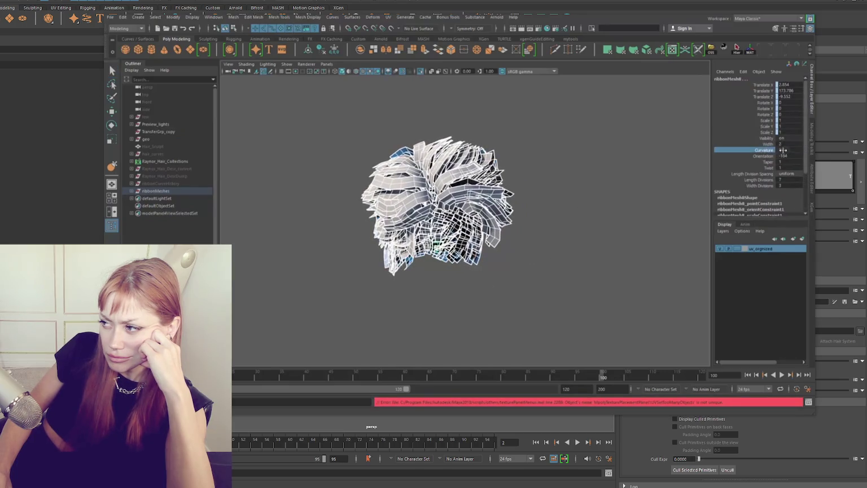
- Zoom over the top of the hair and select the back card ribbonMesh76
left_click_drag(511, 201, 405, 169, "alt")
scroll(573, 264, "up", 5)
left_click_drag(508, 220, 459, 206, "alt")
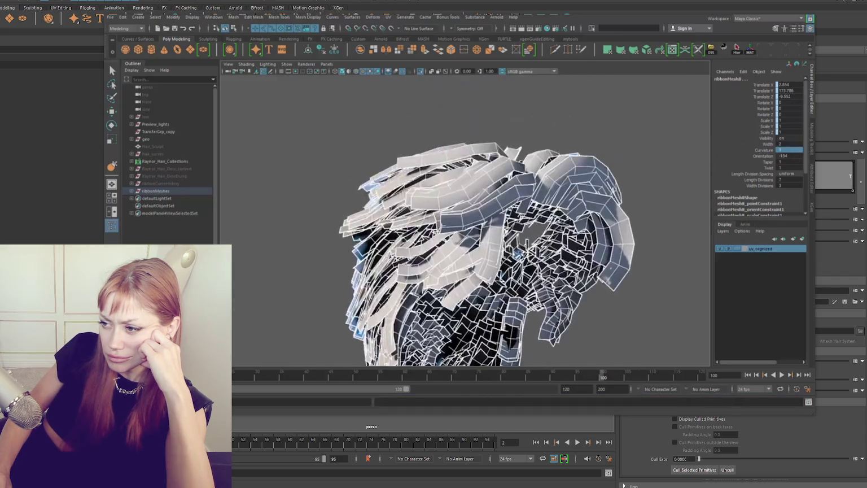
mouse_move(588, 181)
left_mouse_down("alt")
mouse_move(541, 192)
mouse_move(557, 192)
left_mouse_up("alt")
left_click(620, 234)
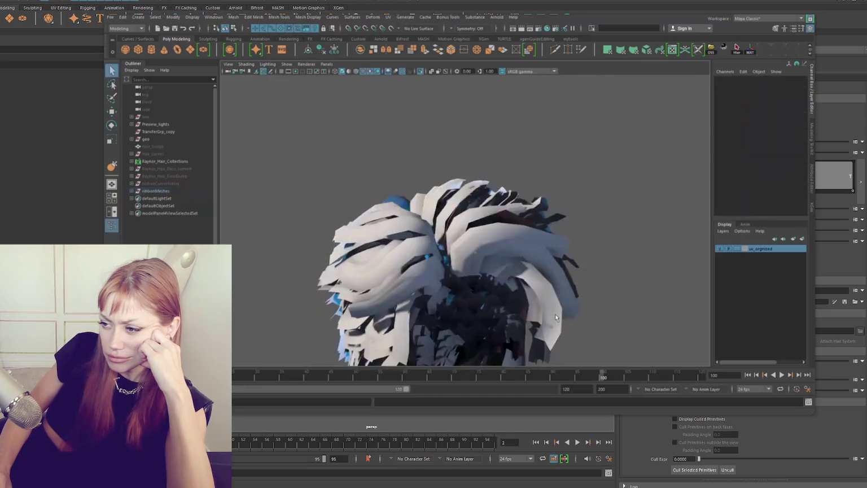
left_click_drag(600, 226, 582, 226, "alt")
left_click(567, 234)
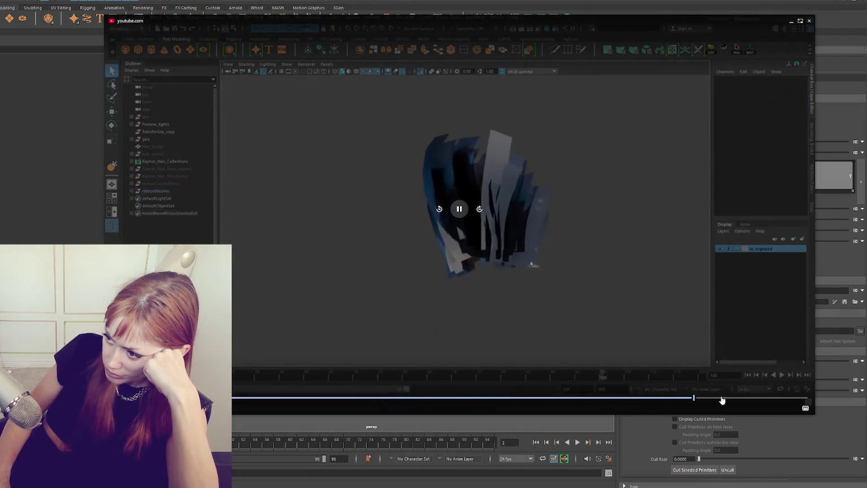
- Drag the YouTube playhead forward to near the end of the tutorial
left_click_drag(695, 399, 804, 402)
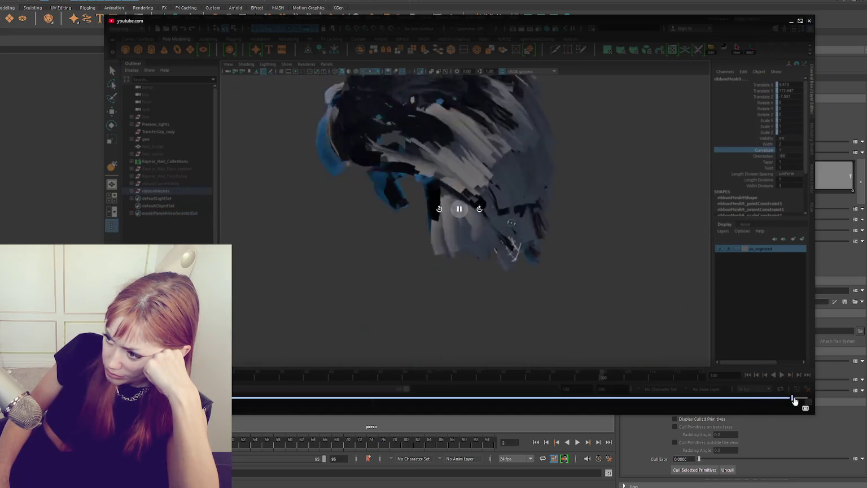
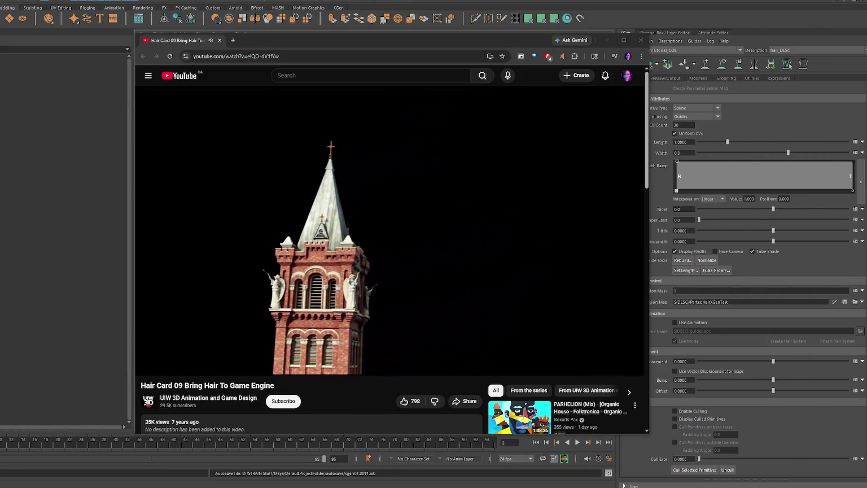
- Scrub the Hair Card 09 tutorial from about 3:15 past 4:56 to near its end, browser maximized
left_click_drag(179, 357, 241, 355)
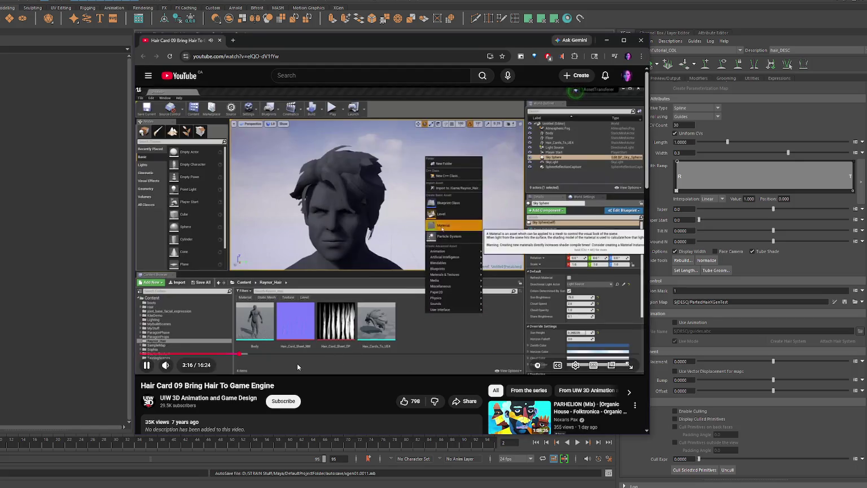
left_click(290, 353)
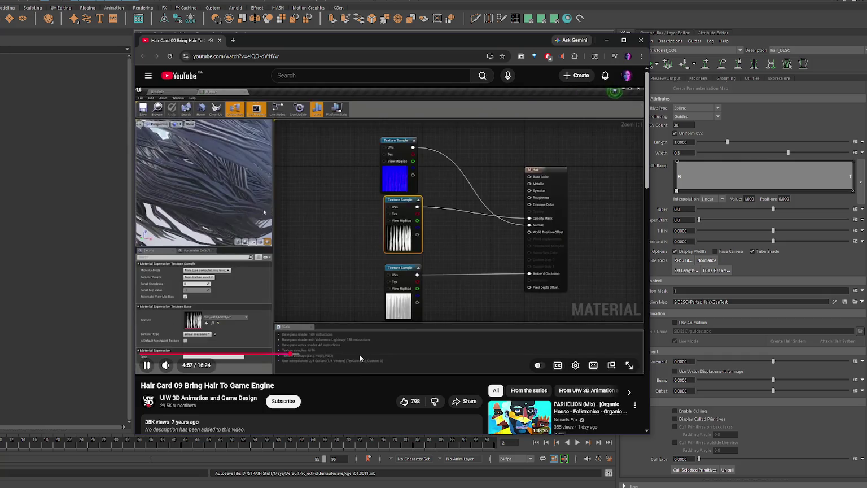
left_click(349, 356)
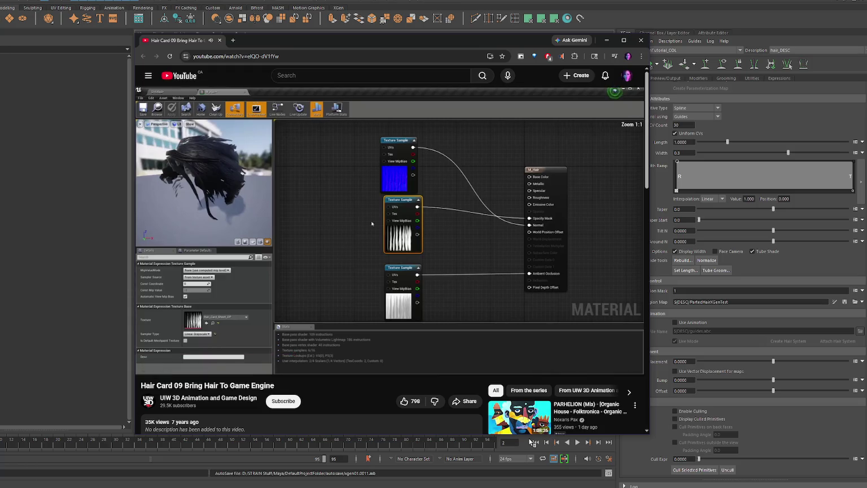
left_click_drag(393, 354, 612, 354)
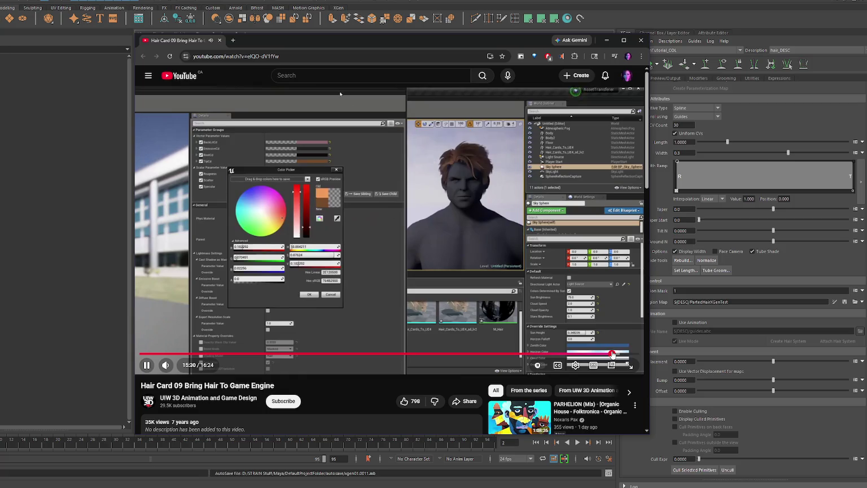
left_click(607, 40)
left_click_drag(817, 430, 856, 430)
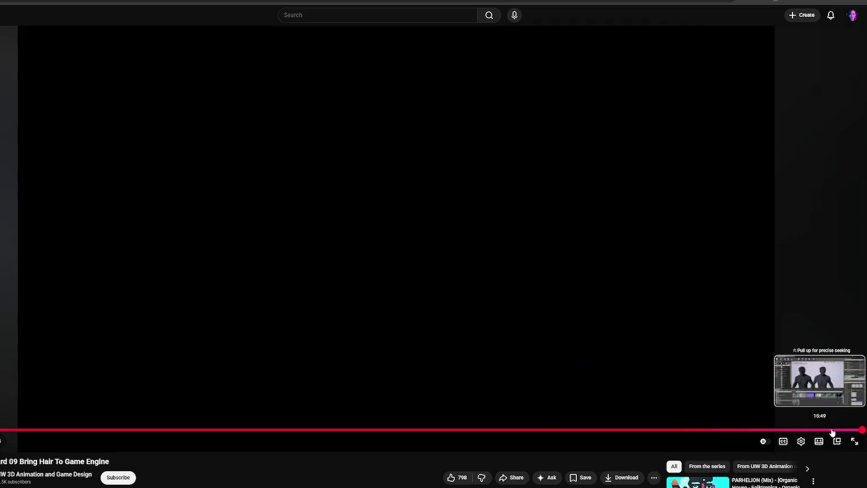
- Jump to the two-character scene and the hair close-up, then pause the tutorial
left_click(831, 430)
left_click(857, 430)
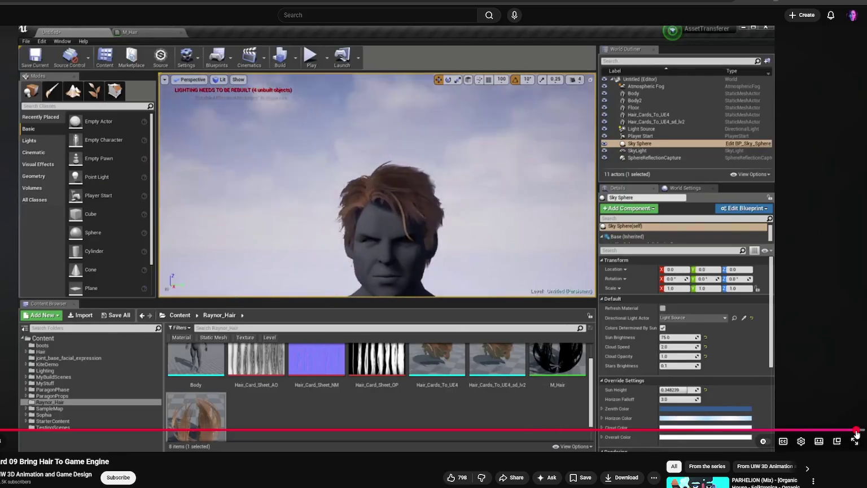
left_click(606, 278)
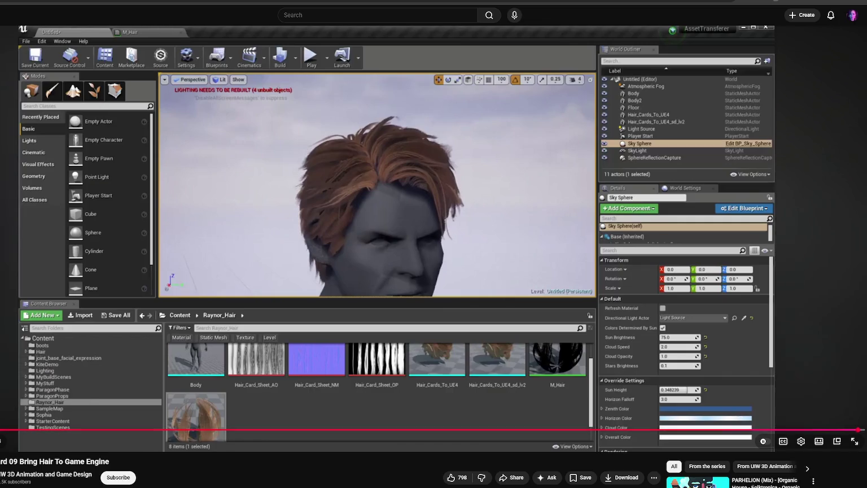
- Rewind to the Substance Designer texture graph part, then load the next video in the series
left_click_drag(9, 430, 2, 431)
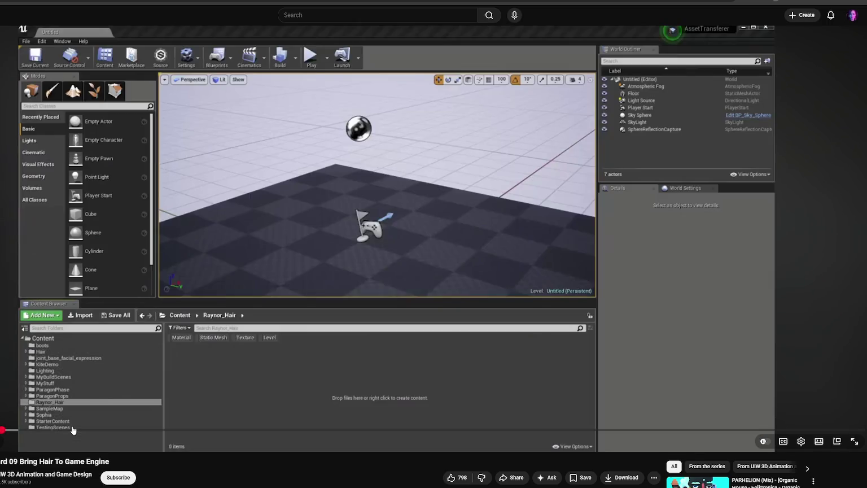
left_click(72, 430)
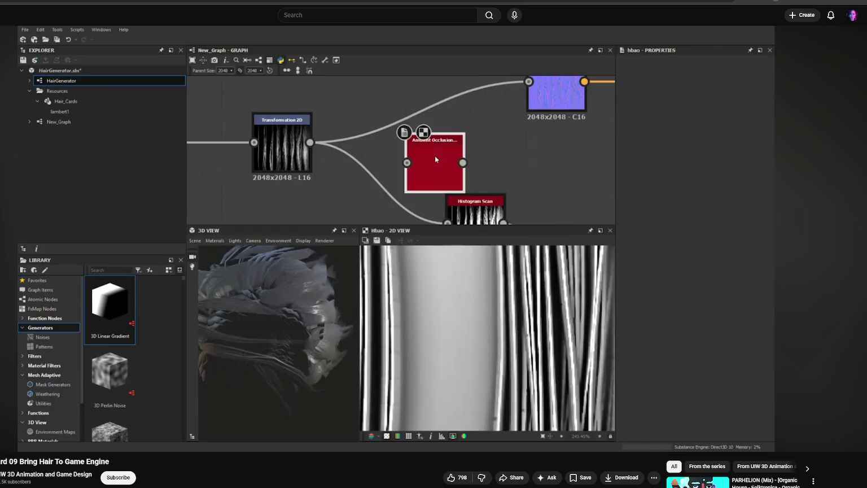
key("alt+Left")
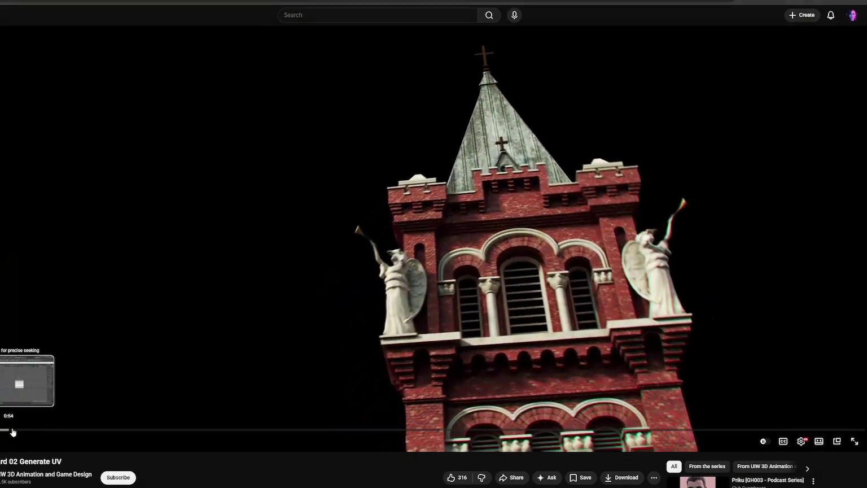
- Start the Generate UV tutorial, skip ahead to the hair model in Maya, and pause there before resuming
left_click(8, 430)
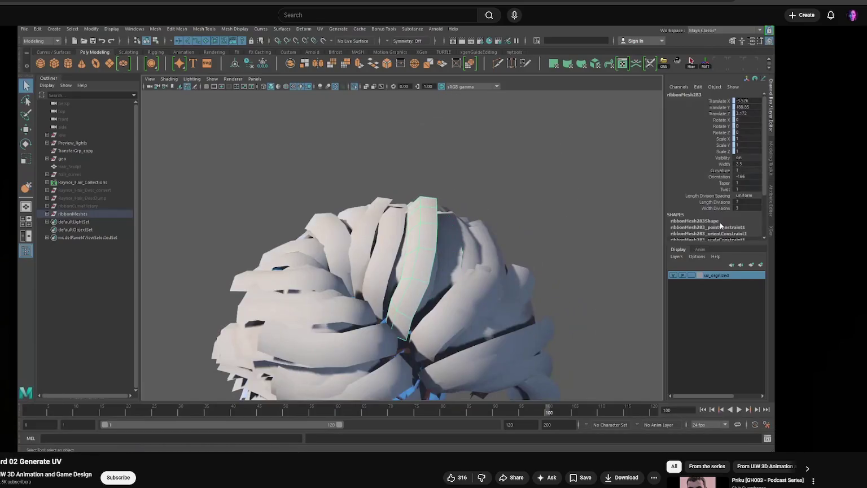
left_click_drag(8, 430, 3, 431)
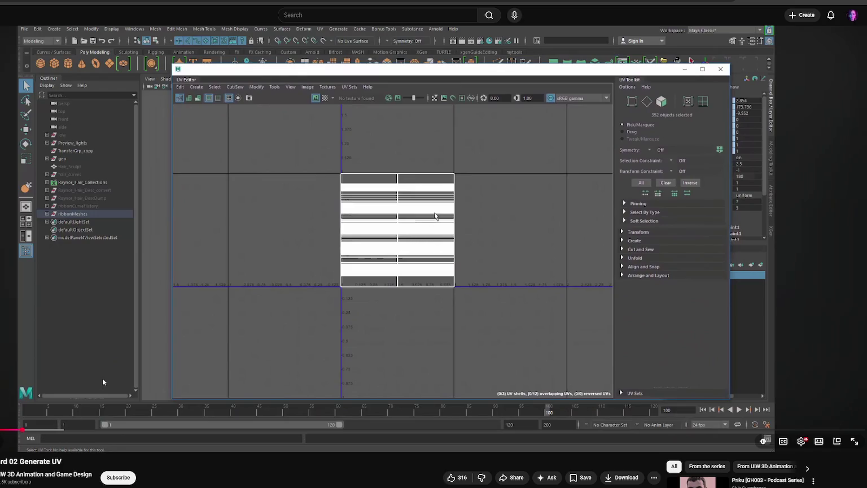
key("space")
left_click(351, 161)
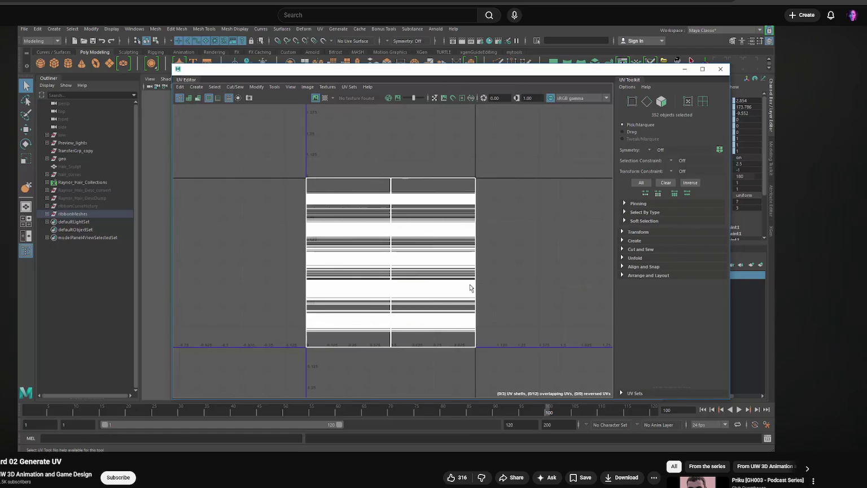
- Pause and resume the Generate UV tutorial repeatedly to study each UV Editor step on the hair-card shells
left_click(372, 213)
left_click(455, 148)
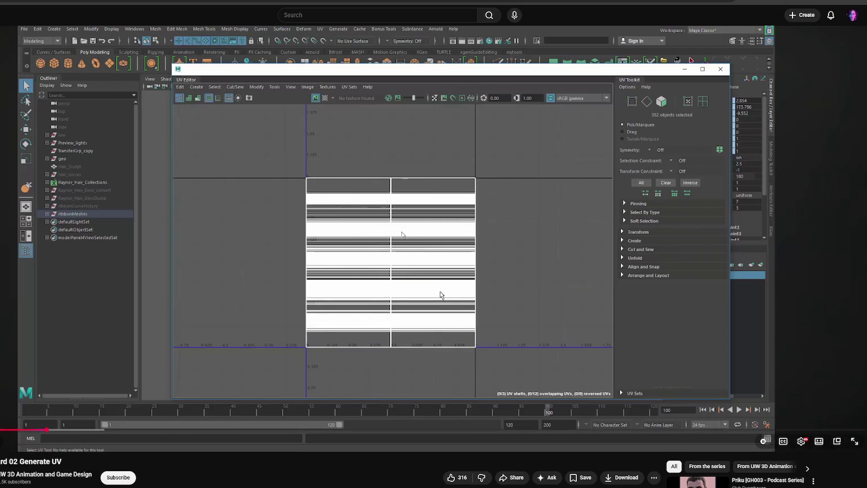
left_click(455, 251)
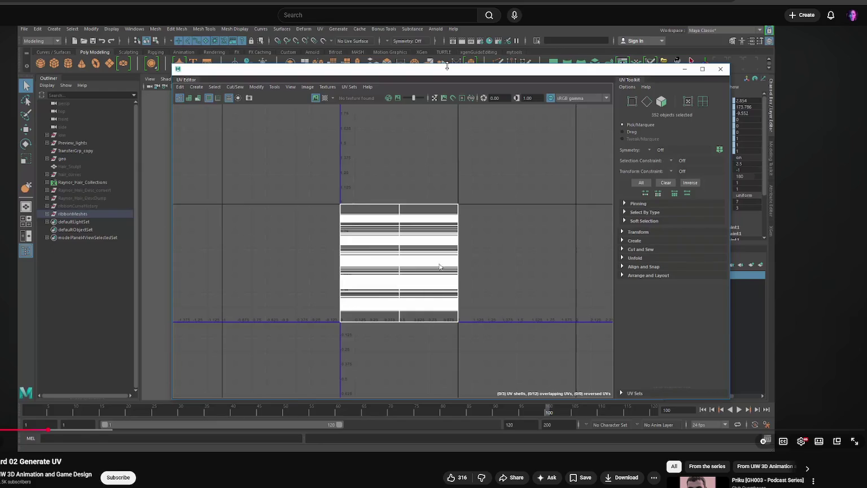
left_click(595, 173)
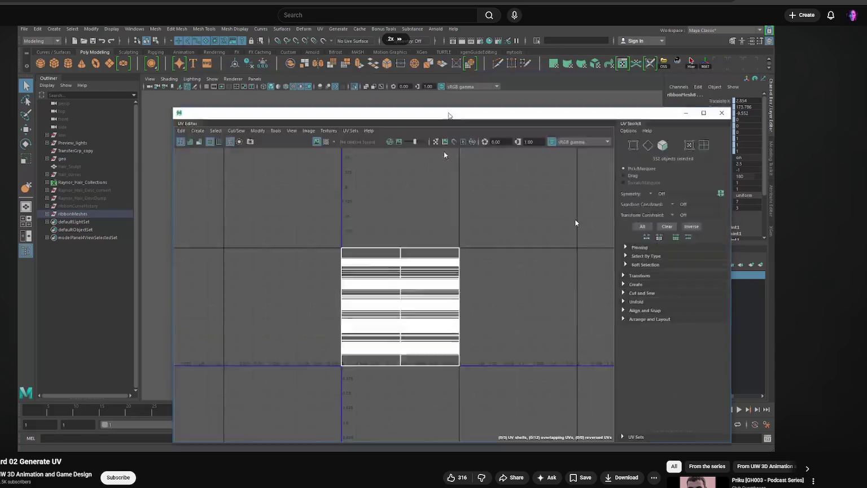
left_click(368, 217)
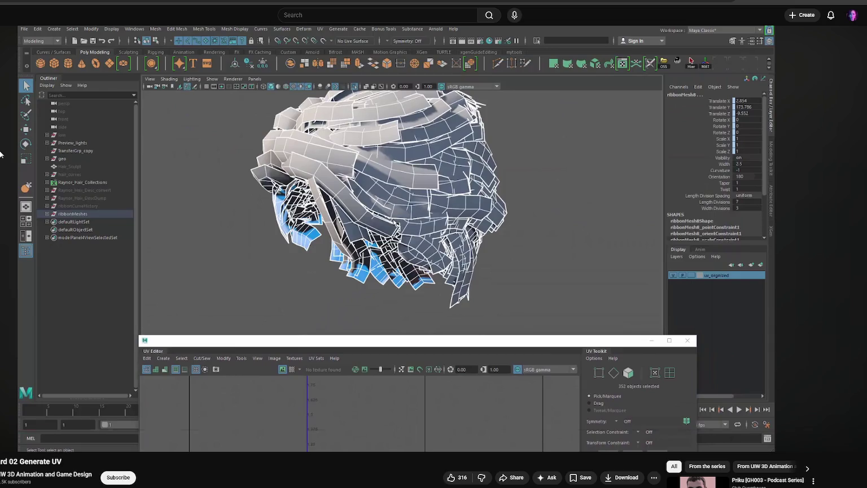
left_click(538, 321)
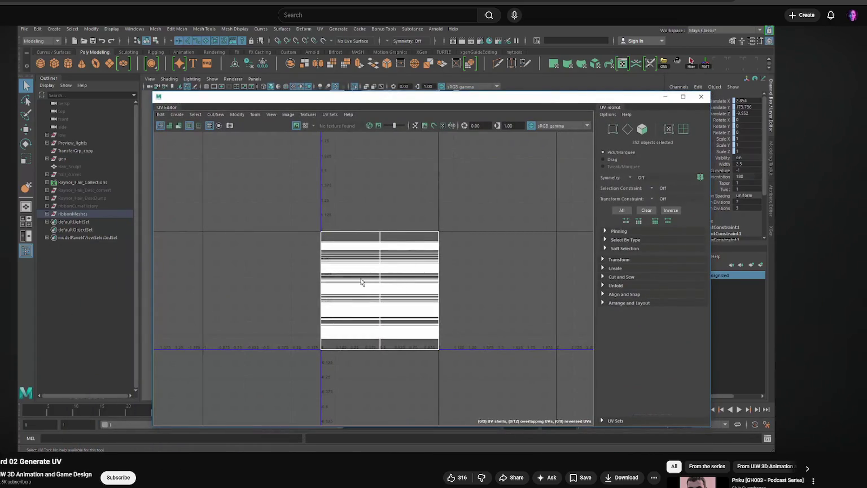
left_click(0, 337)
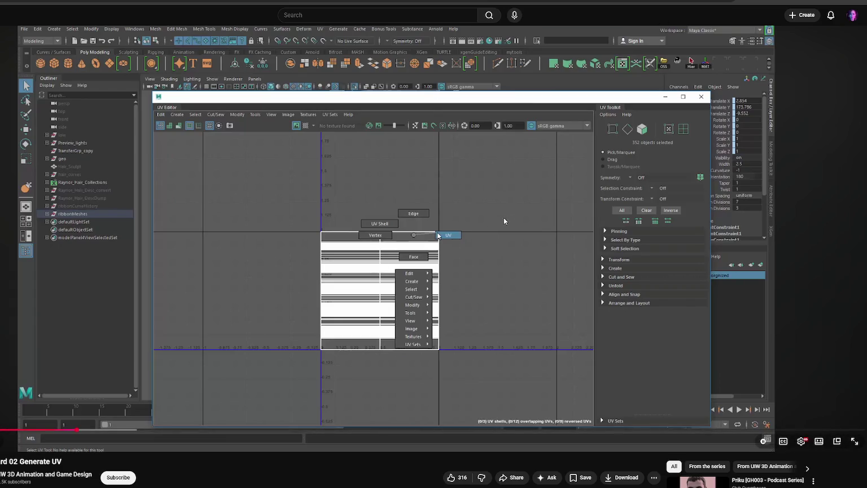
left_click(415, 235)
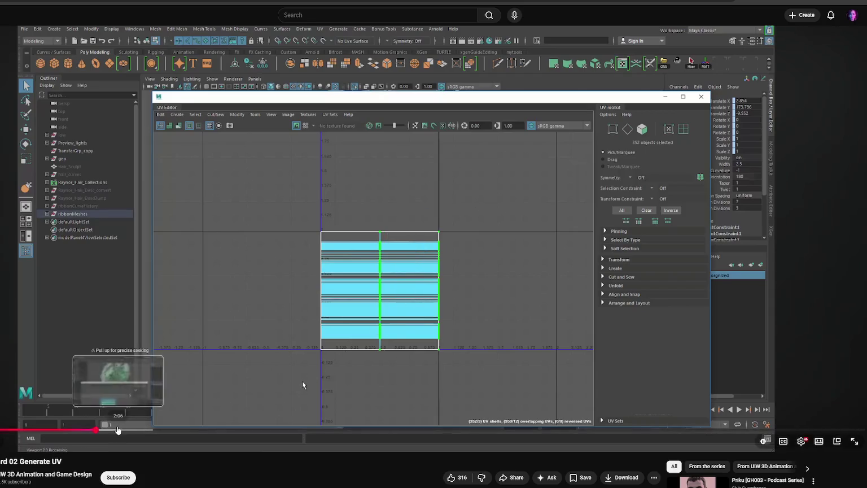
- Seek the Generate UV tutorial from about 2:10 through vertical UV rotation and grid options to the UV Editor
left_click_drag(110, 430, 181, 429)
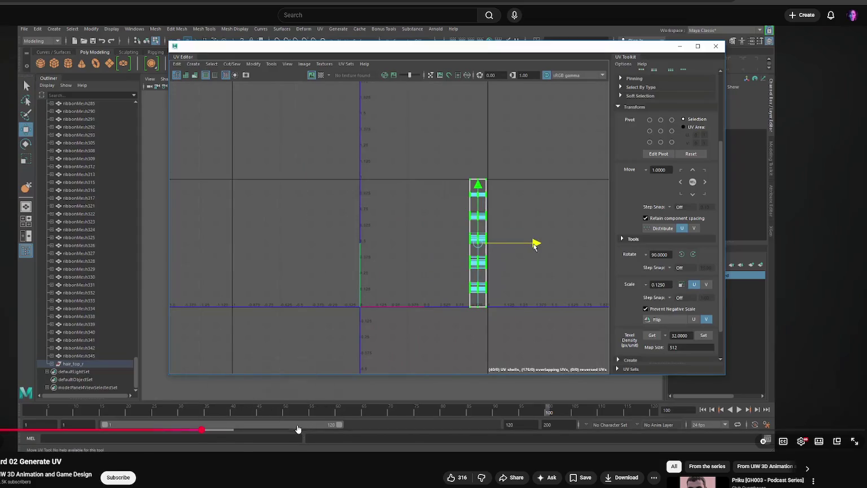
left_click_drag(181, 429, 203, 430)
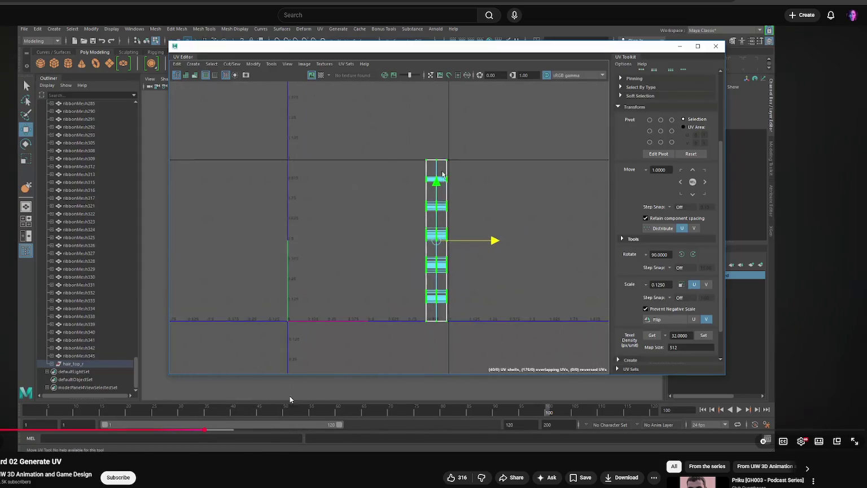
left_click(235, 430)
left_click_drag(237, 435, 255, 431)
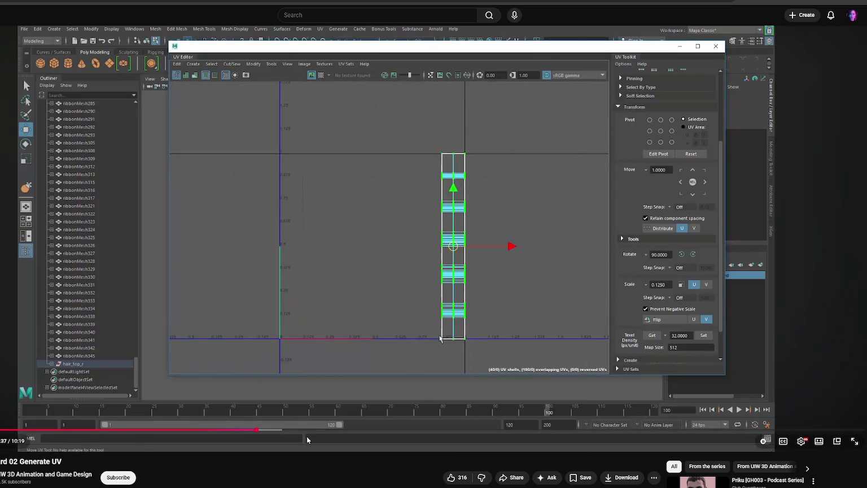
left_click(273, 431)
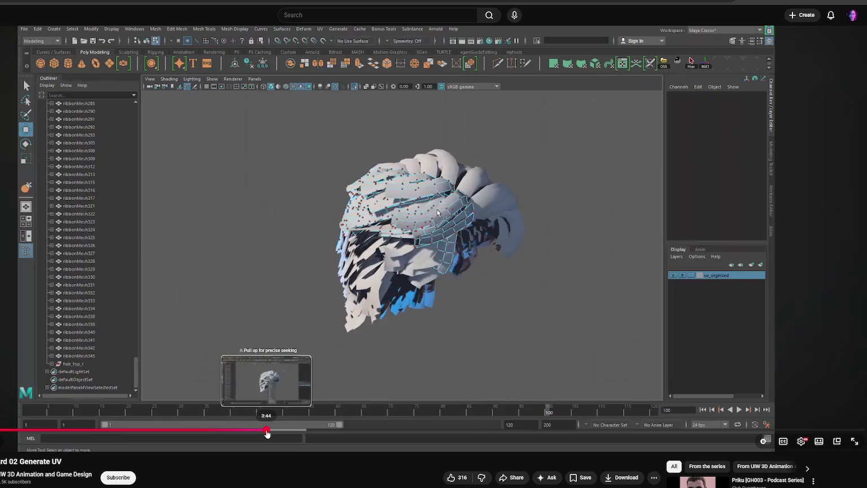
left_click(277, 431)
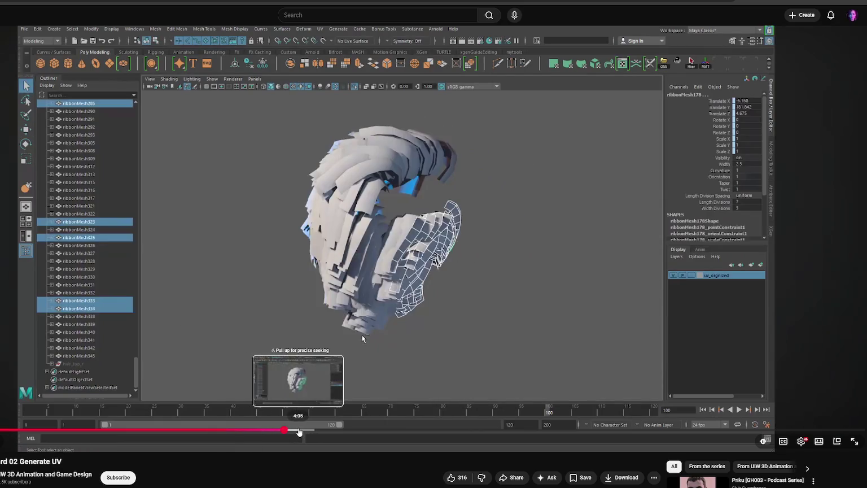
left_click_drag(280, 433, 455, 431)
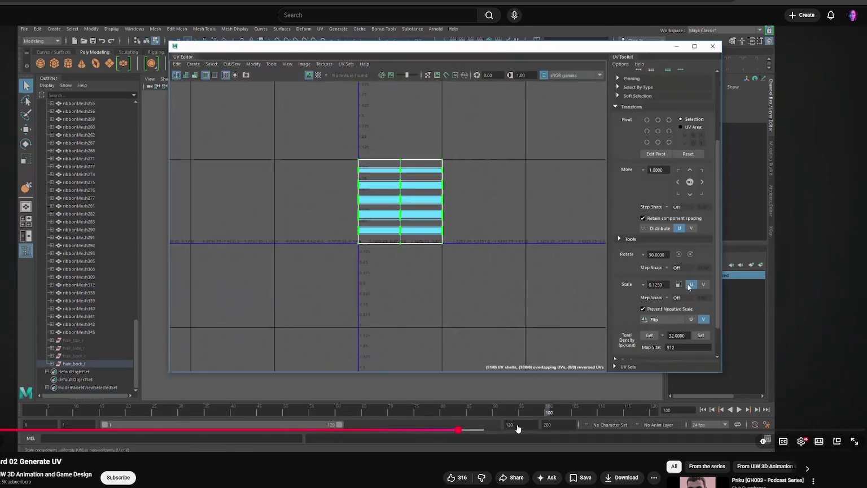
left_click_drag(456, 431, 853, 433)
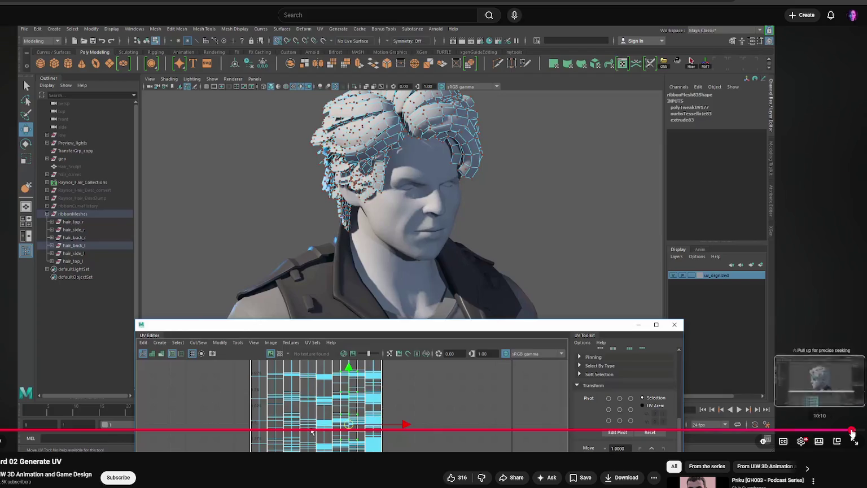
- Jump between later hair-mesh views, the finished character render and laid-out UVs until the video ends
left_click(852, 431)
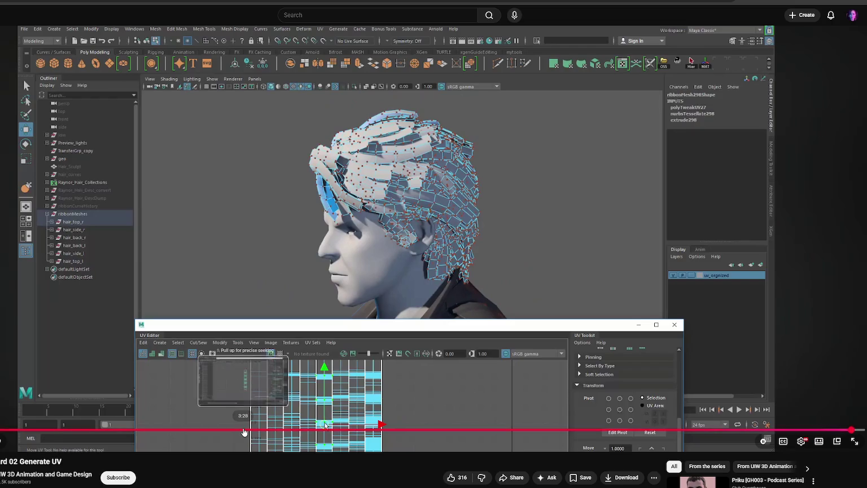
left_click_drag(243, 430, 507, 431)
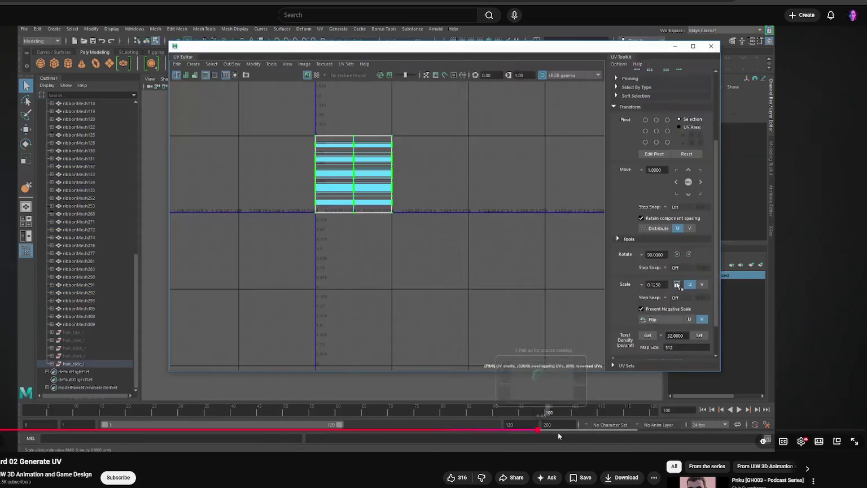
left_click_drag(507, 431, 688, 430)
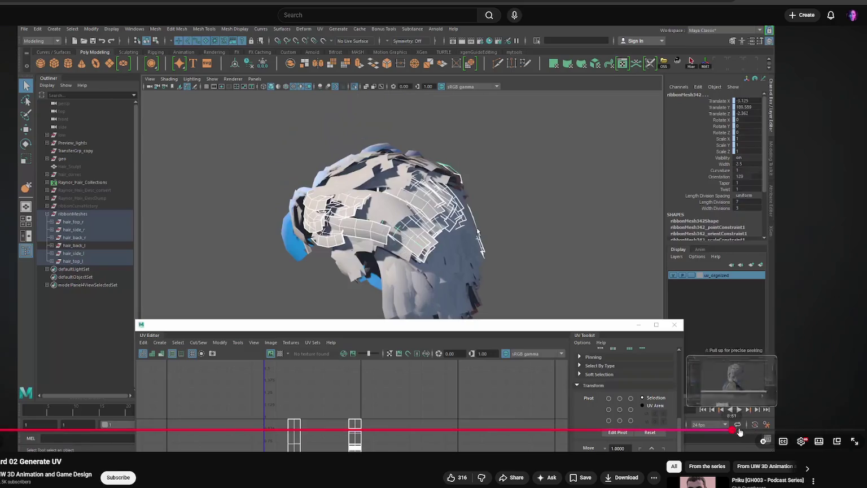
left_click(733, 430)
left_click(758, 431)
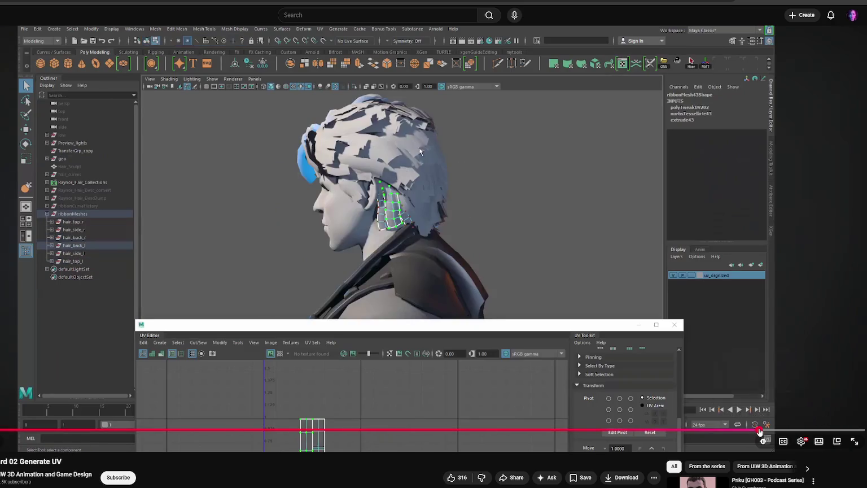
left_click(853, 430)
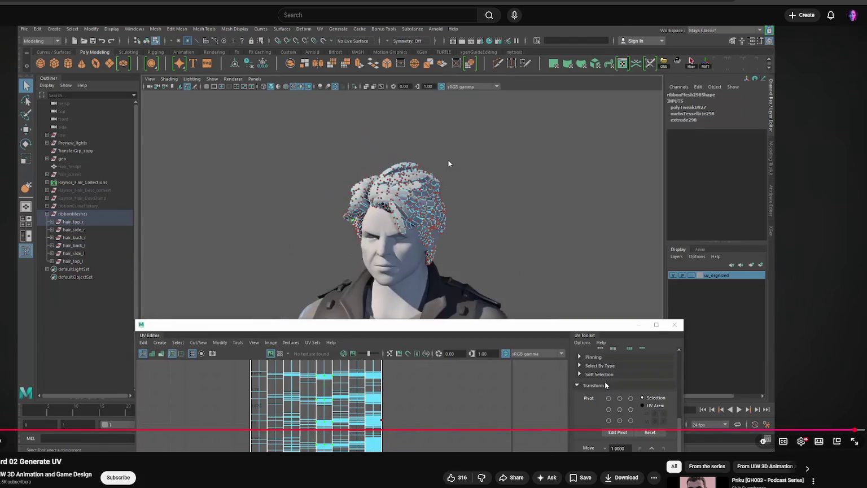
left_click(355, 375)
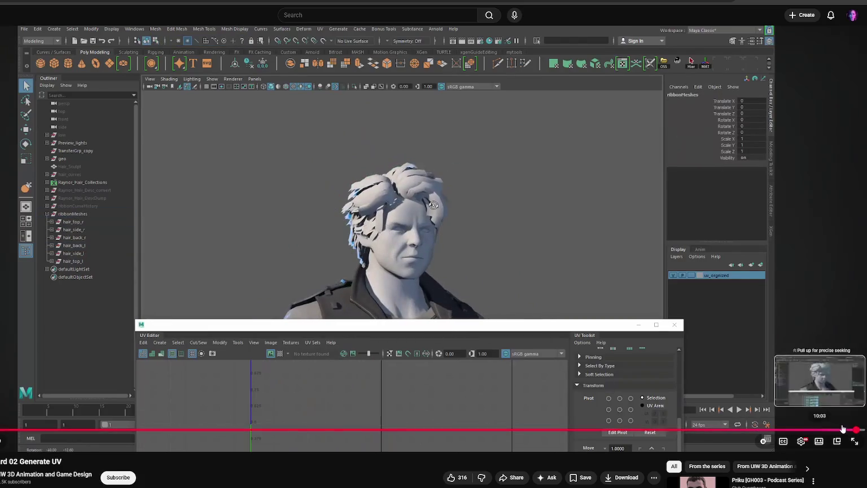
left_click(846, 430)
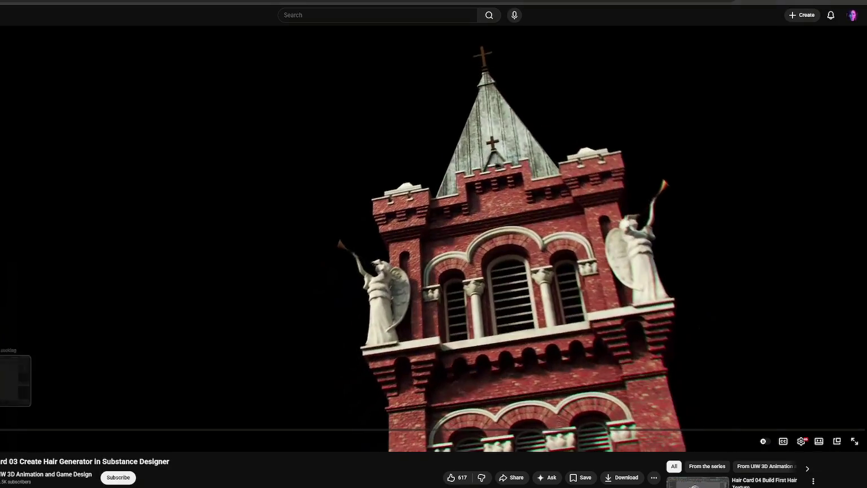
- Skip through the hair-generator intro, imported hair mesh, Scratches Generator and Directional Warp parts
left_click_drag(6, 430, 59, 432)
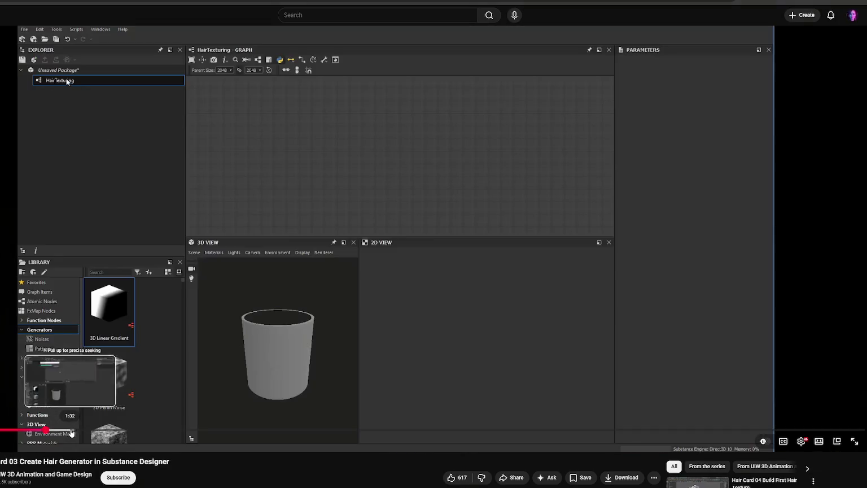
left_click_drag(71, 433, 130, 432)
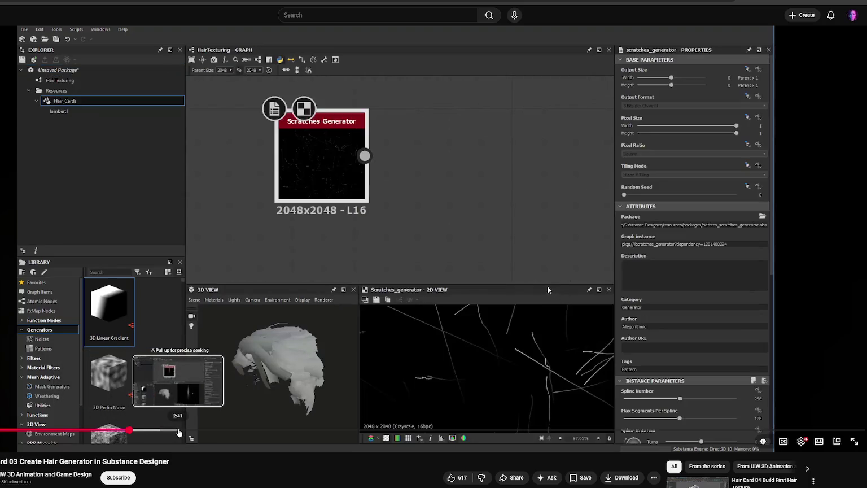
left_click_drag(130, 433, 211, 431)
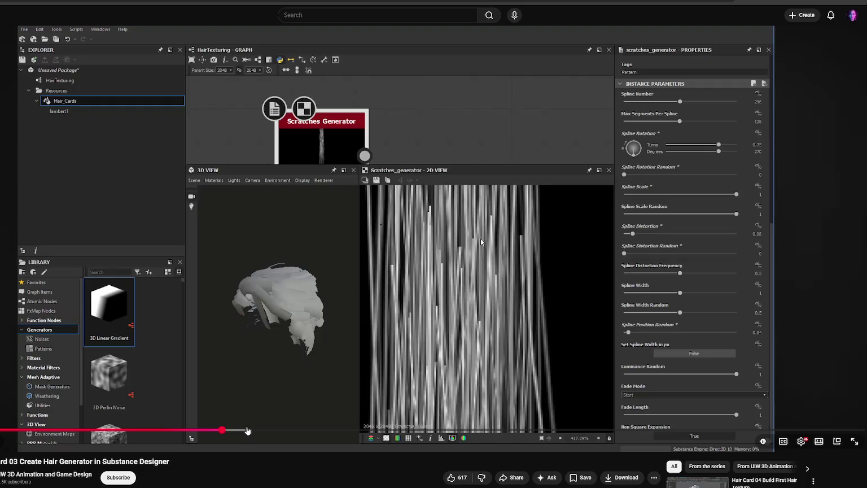
left_click(247, 430)
left_click(376, 429)
left_click_drag(373, 429, 418, 432)
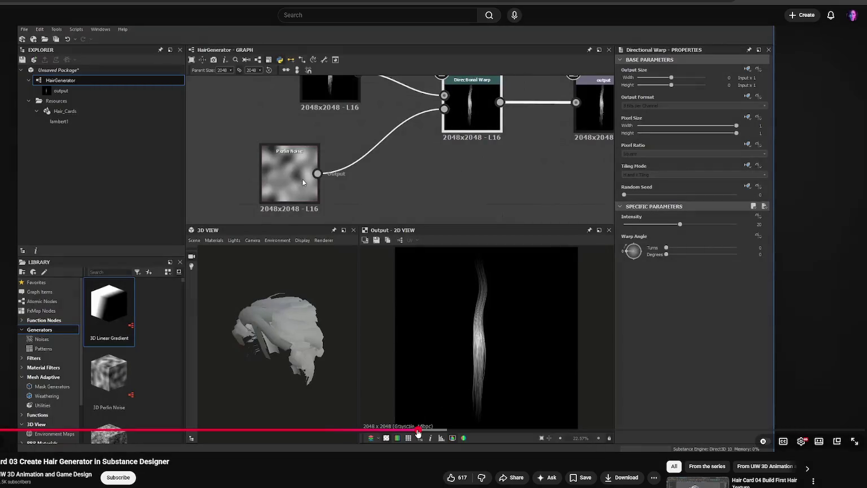
left_click_drag(418, 433, 477, 432)
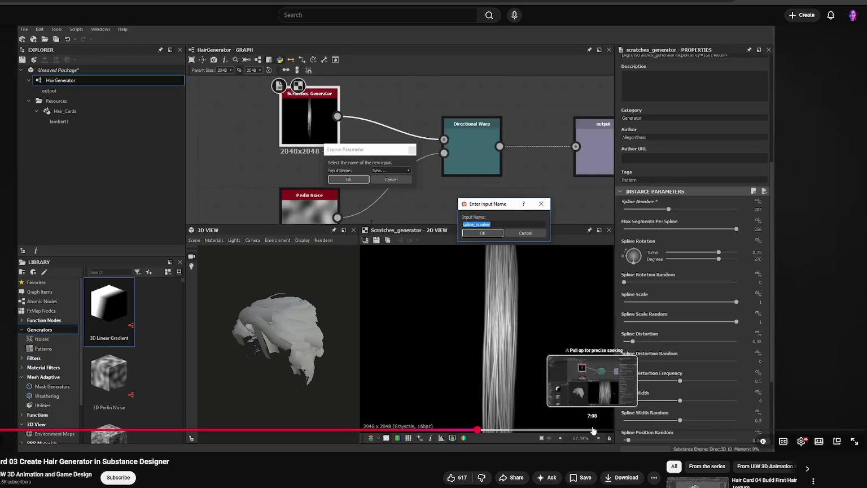
- Skip past the spline parameters and Perlin noise warp to the finished HairGenerator graph, then glance at comments
left_click(592, 431)
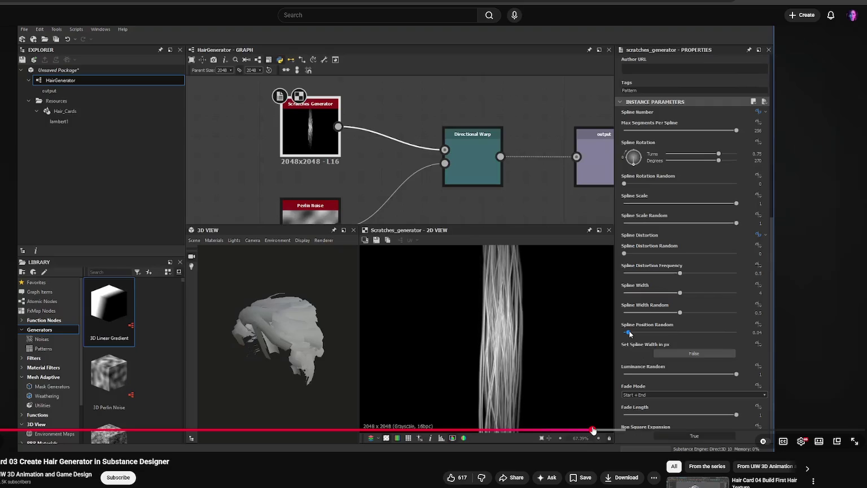
left_click(655, 430)
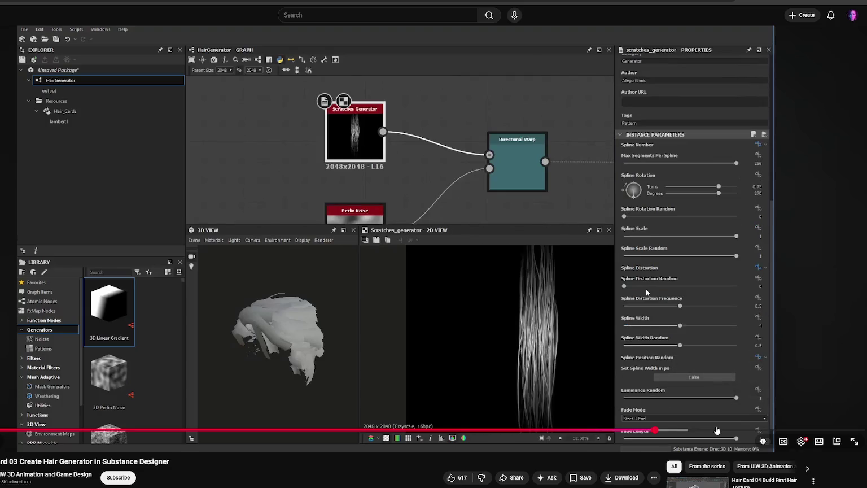
left_click(717, 431)
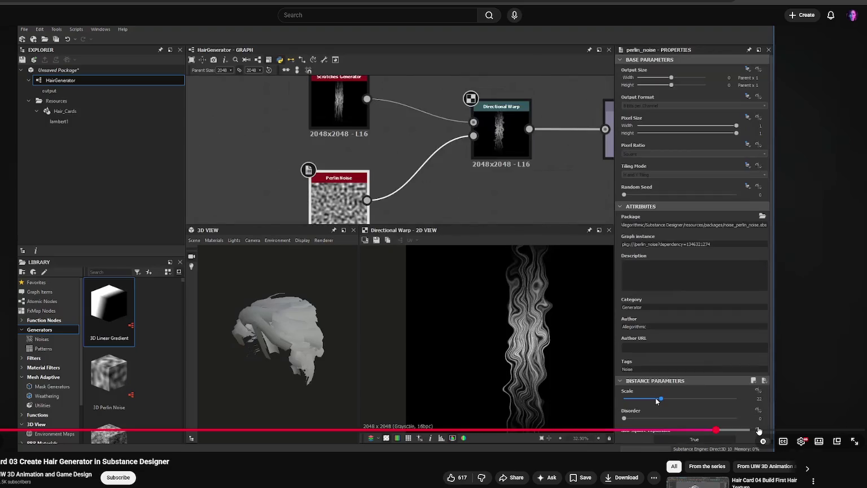
left_click(759, 430)
left_click(804, 431)
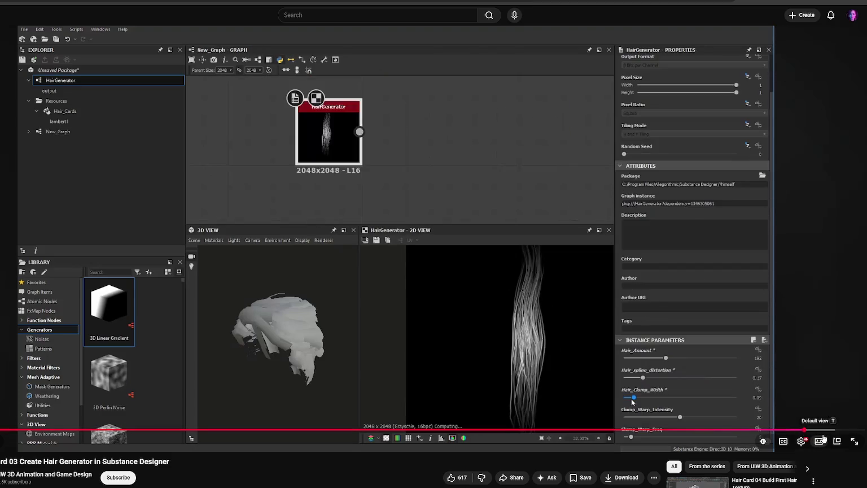
left_click(835, 431)
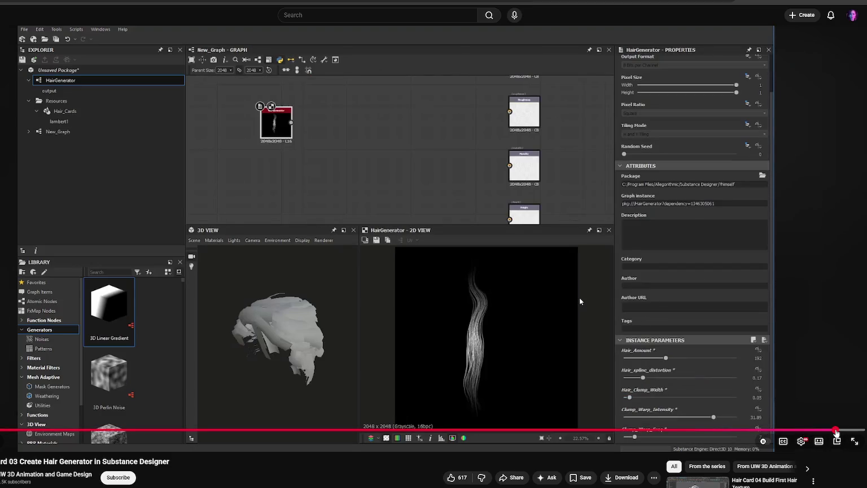
scroll(836, 432, "down", 3)
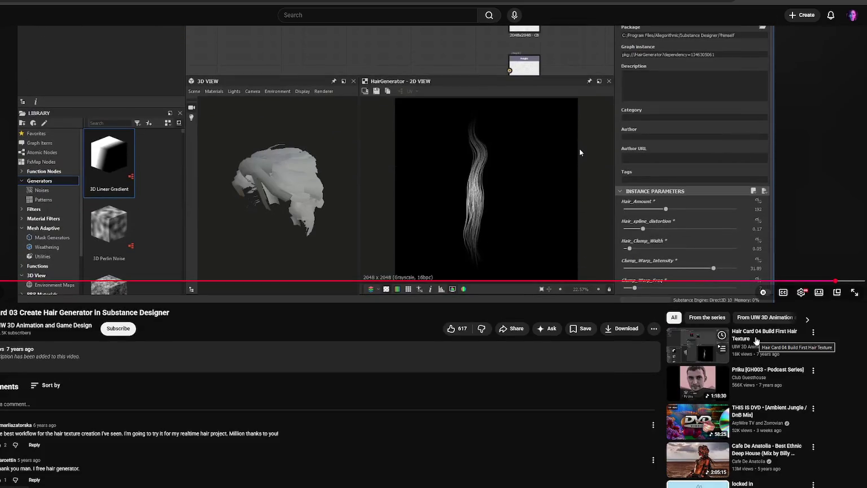
scroll(756, 339, "up", 3)
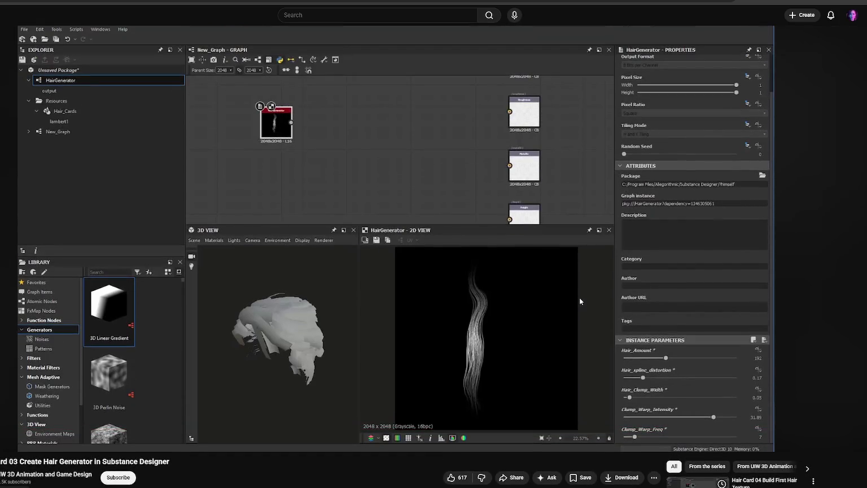
scroll(757, 339, "down", 1)
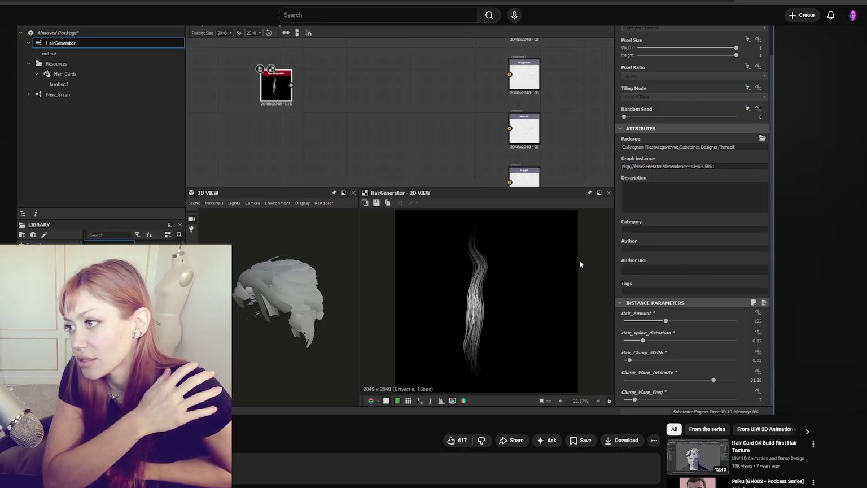
mouse_move(433, 339)
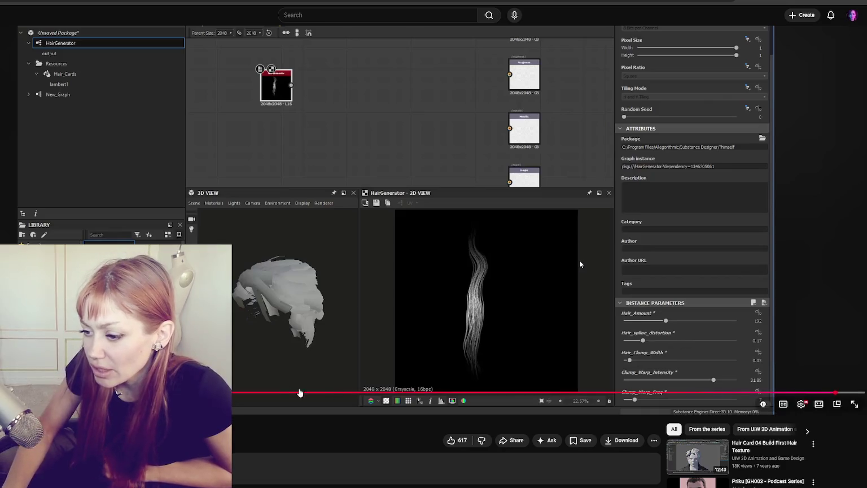
left_click_drag(852, 393, 856, 396)
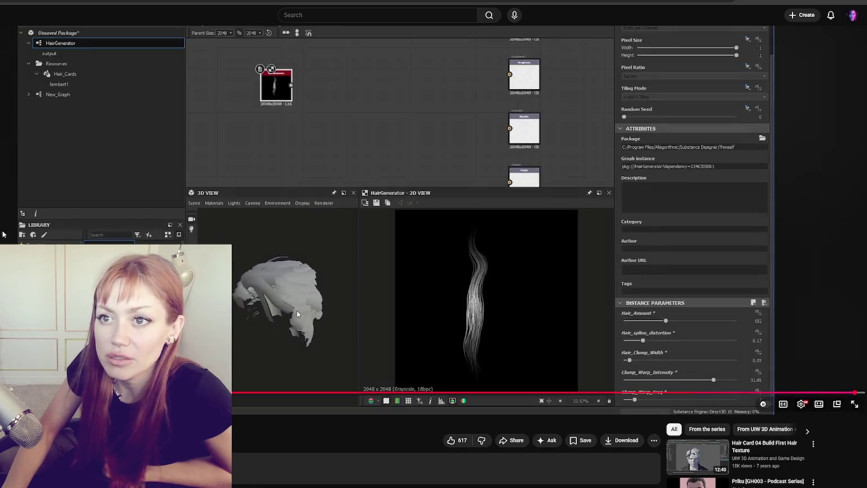
left_click_drag(863, 393, 861, 394)
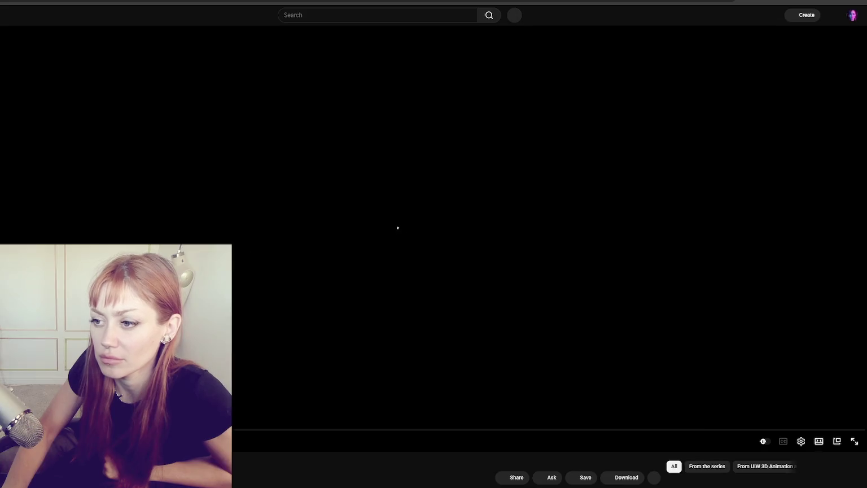
- Scrub past the intro and the Histogram Scan section to the Curve node part of the graph
left_click_drag(248, 431, 371, 434)
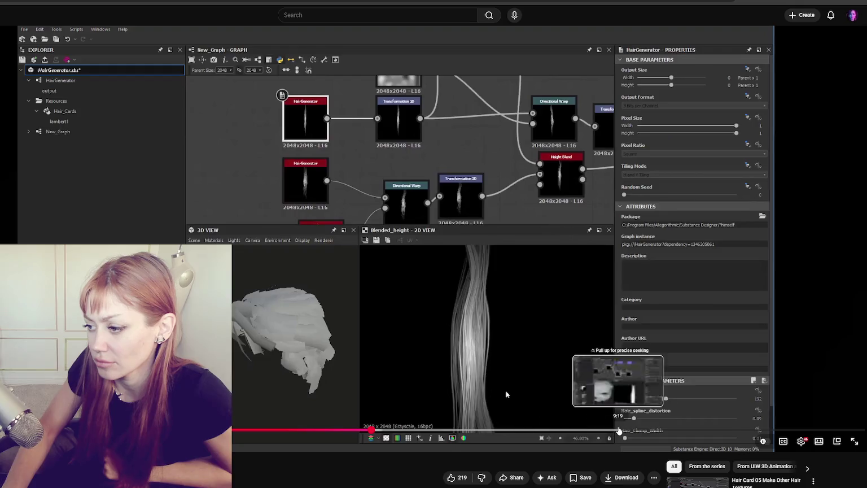
left_click_drag(619, 430, 740, 430)
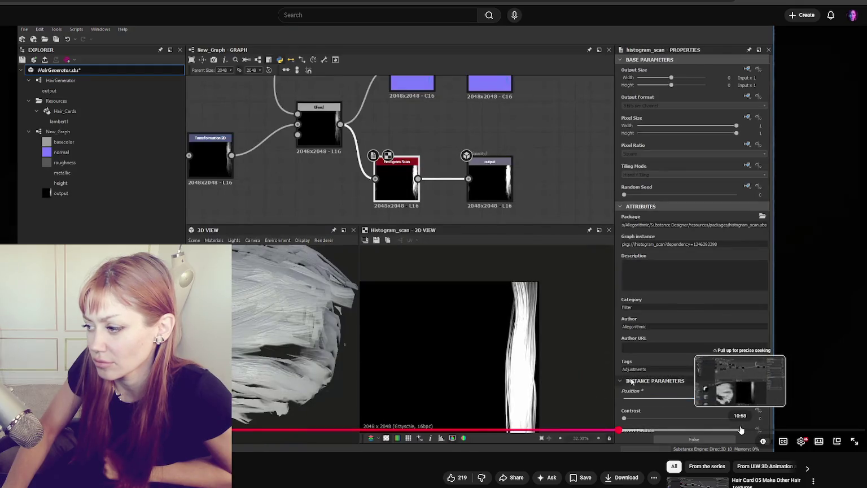
left_click_drag(829, 430, 840, 430)
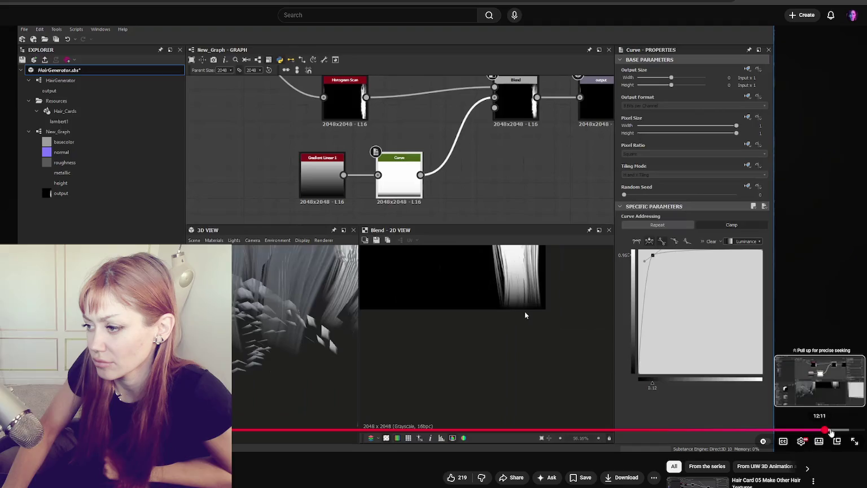
left_click_drag(840, 430, 856, 432)
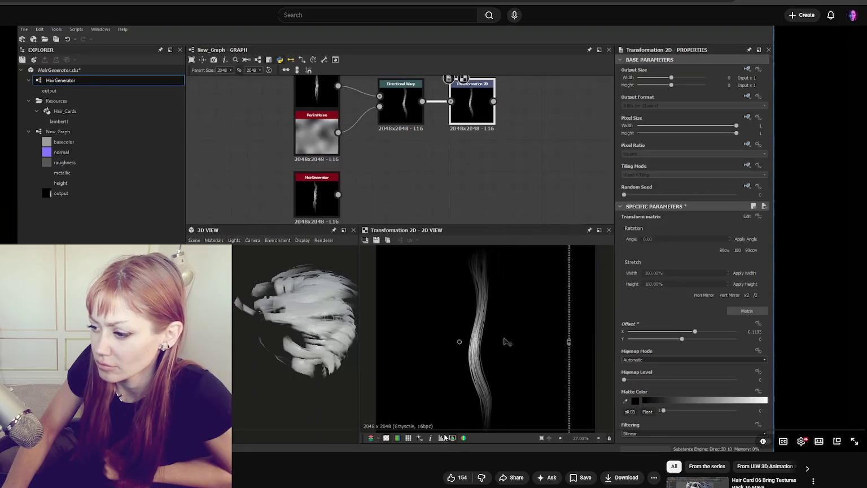
- Skip ahead to the hair texture node graph and its Blend node section, then move to the next video
left_click_drag(444, 430, 734, 432)
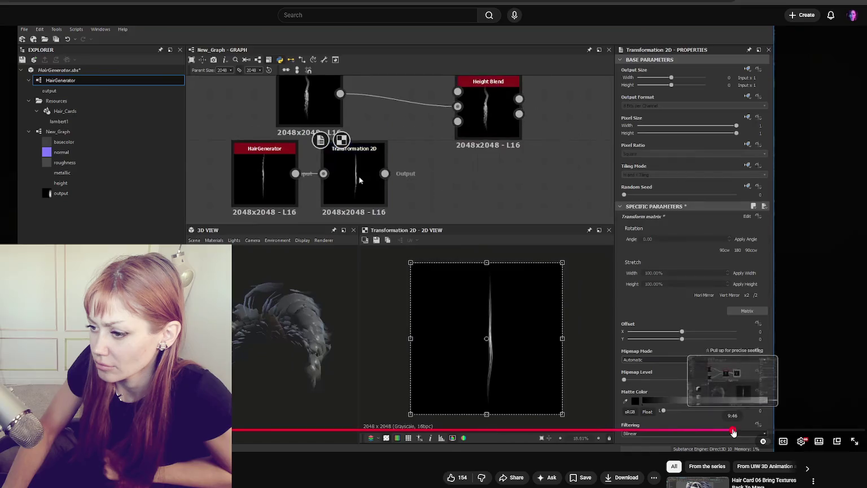
left_click_drag(734, 432, 815, 430)
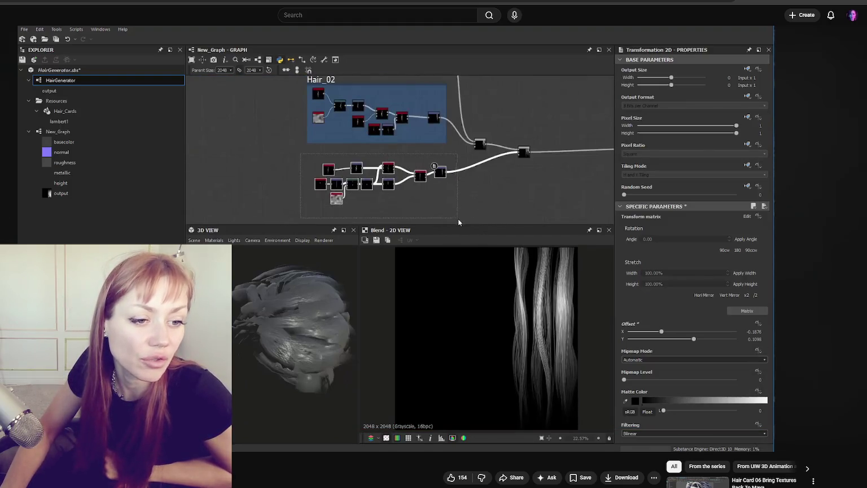
key("space")
type("frame")
key("Return")
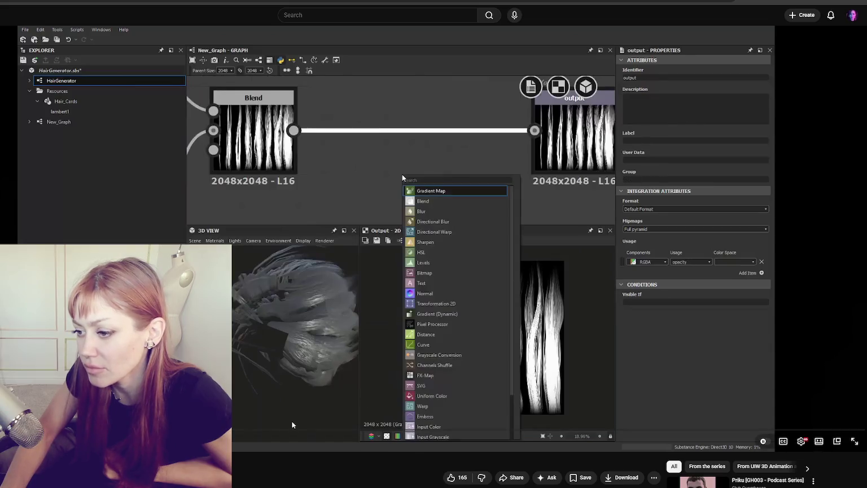
- Jump from the Levels and output part of the graph ahead to the Maya Node Editor section
left_click(292, 426)
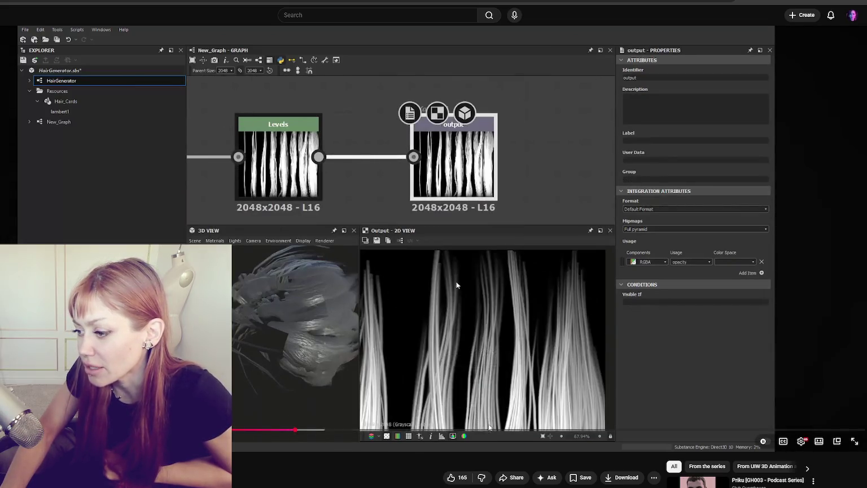
left_click(720, 429)
left_click_drag(720, 429, 836, 430)
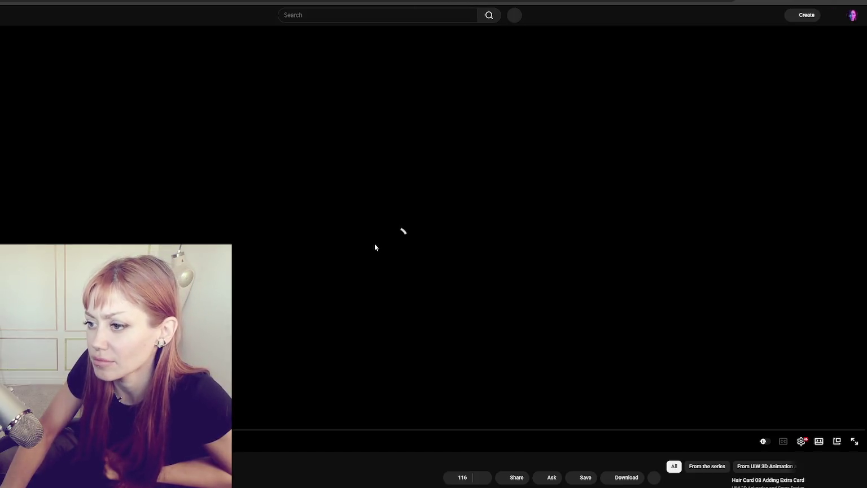
- Play the new video and seek through about 7:29 and 9:47 to around 12:20
left_click(374, 243)
left_click(269, 430)
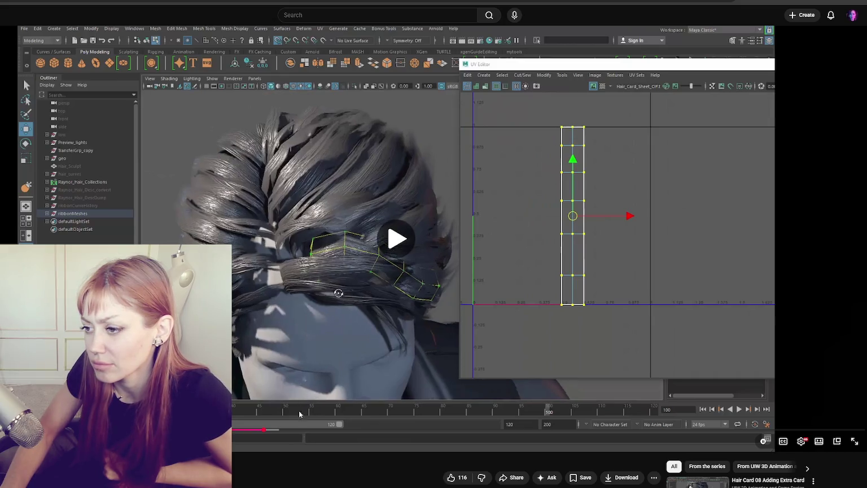
left_click(310, 430)
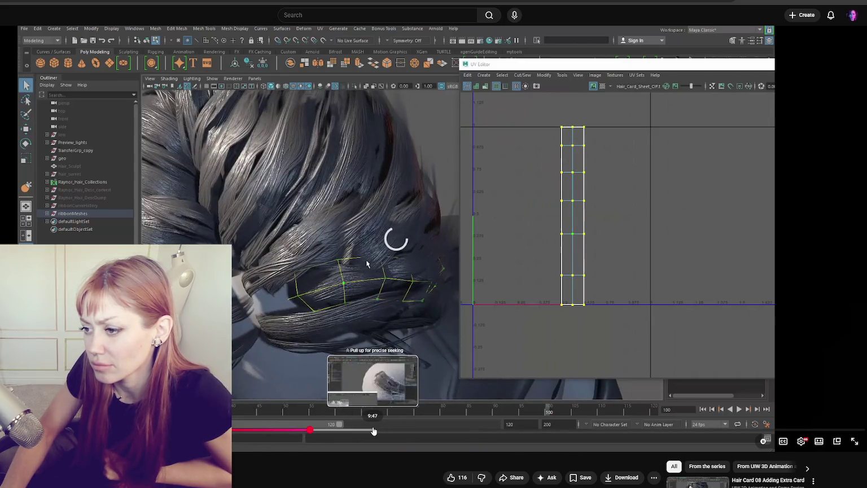
left_click(373, 431)
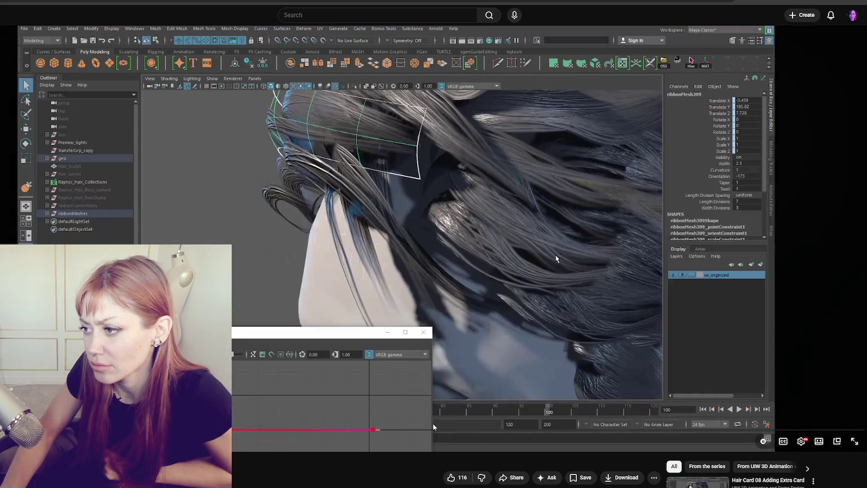
left_click(432, 430)
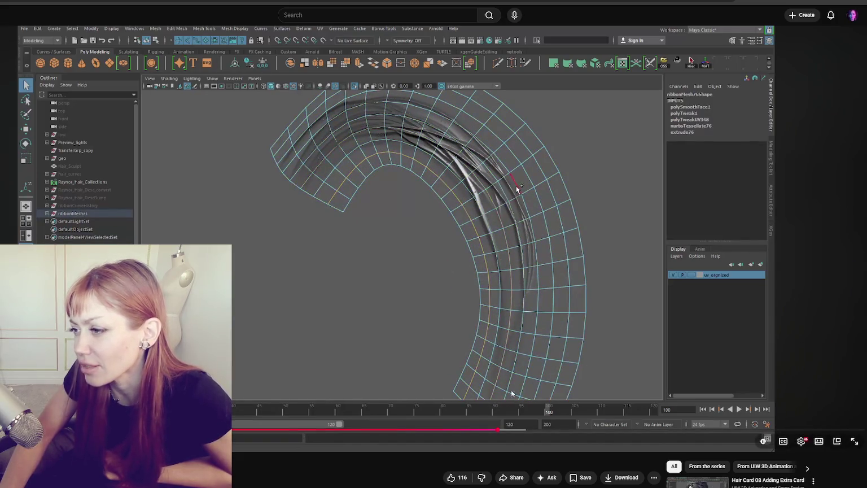
- Scrub the hair-card video to about 13:25, where textured cards cover the whole head
mouse_move(524, 424)
left_mouse_down()
mouse_move(522, 430)
mouse_move(536, 432)
left_mouse_up()
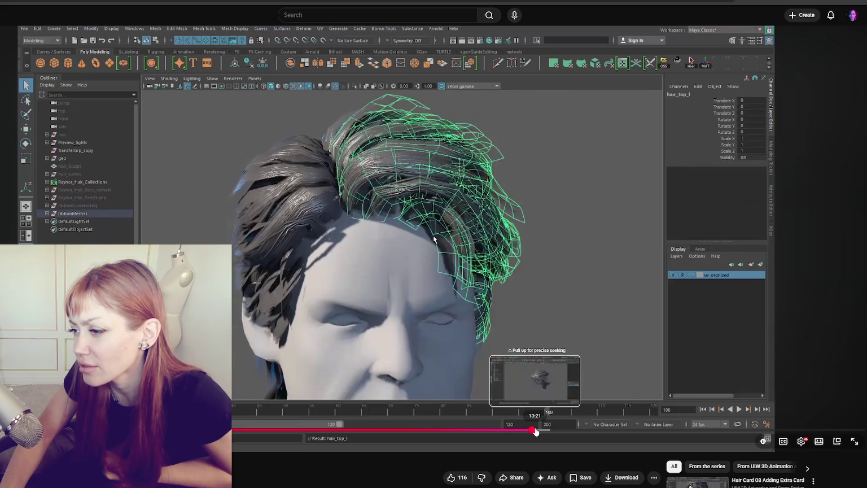
left_click_drag(536, 431, 538, 431)
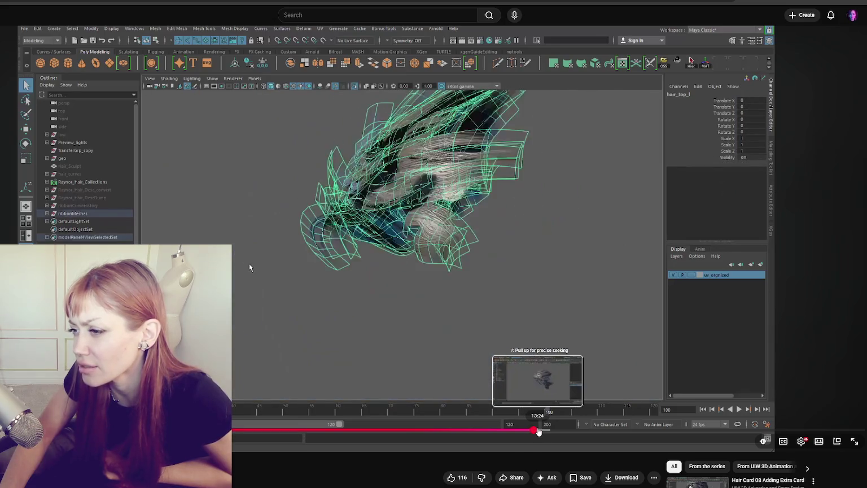
left_click_drag(538, 431, 539, 431)
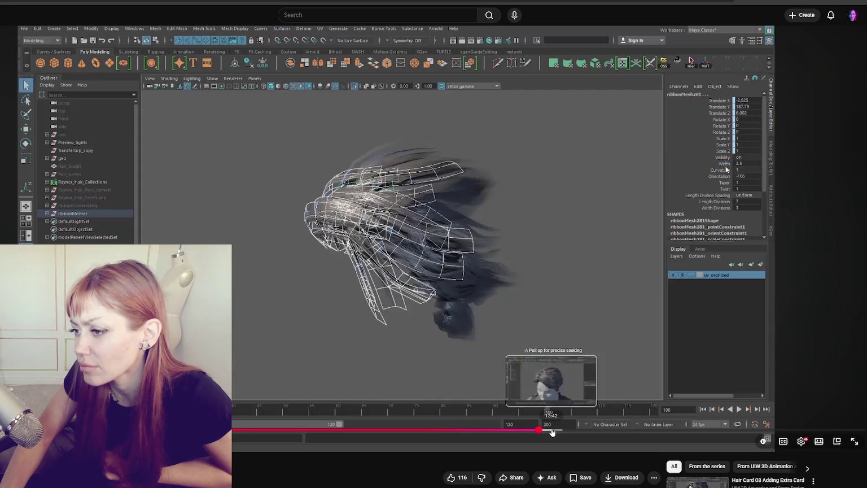
left_click_drag(539, 431, 554, 431)
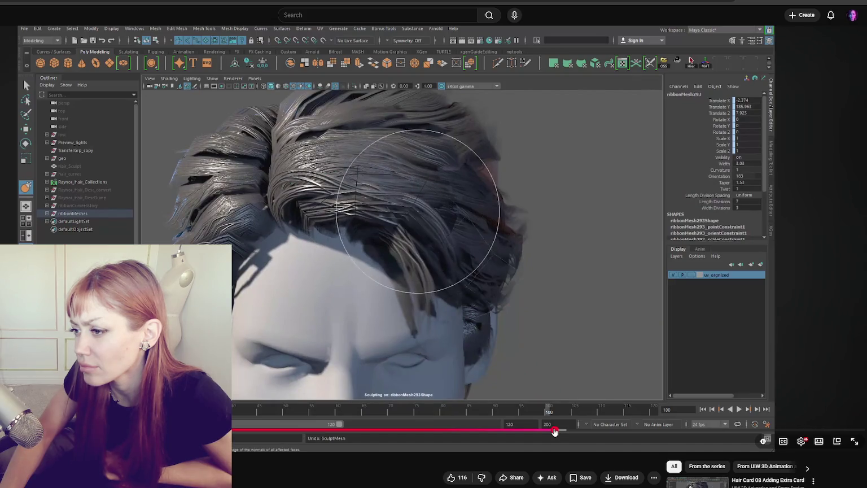
- Skim the tutorial between about 14:15 and 14:44
left_click_drag(554, 432, 581, 431)
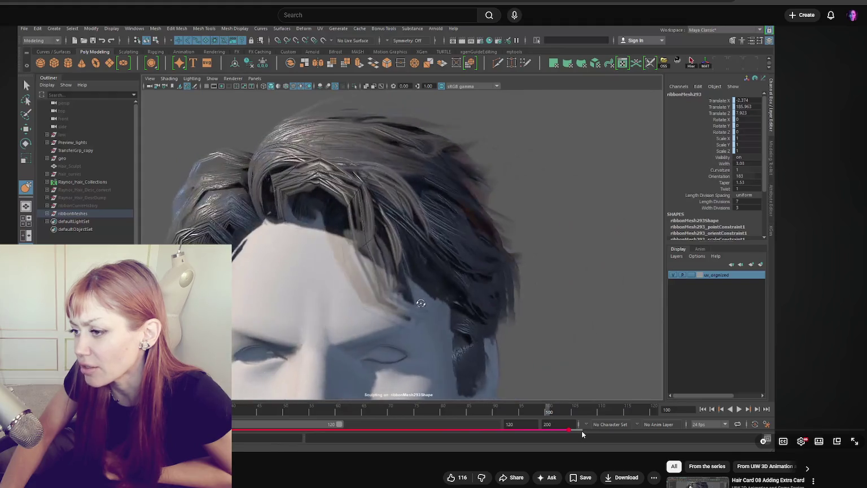
left_click_drag(582, 432, 598, 433)
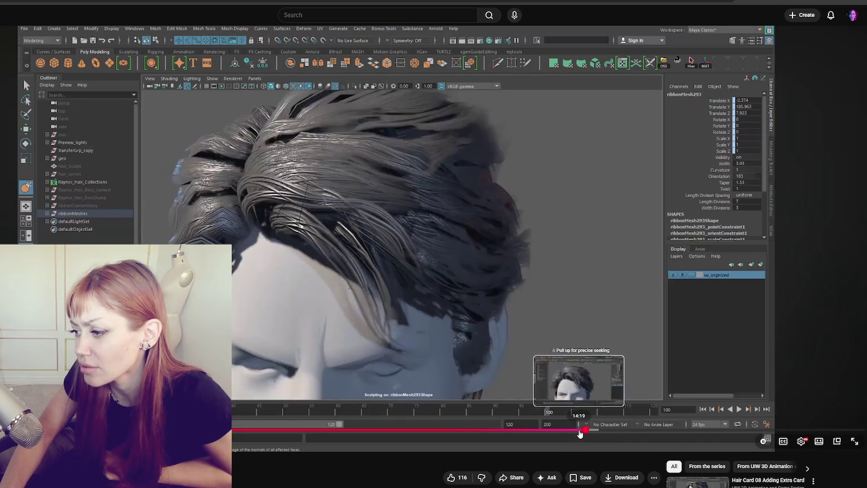
left_click_drag(599, 433, 572, 430)
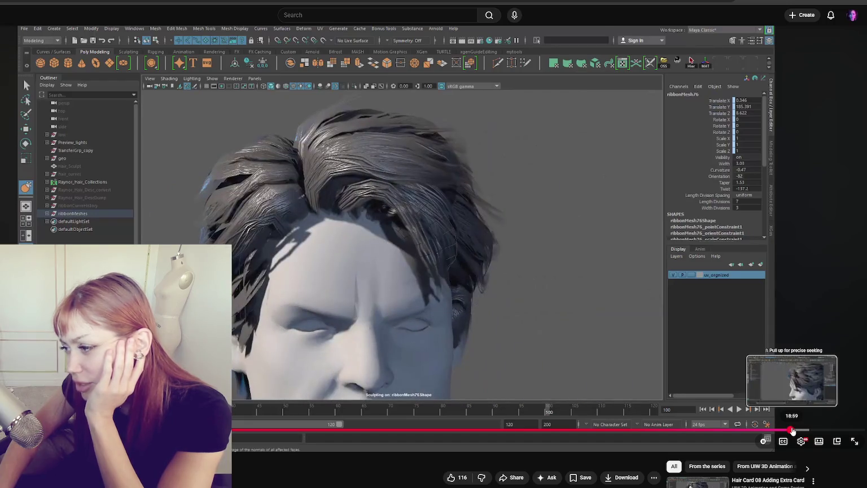
- Skip further ahead in the tutorial to about 19:04, then around 20:05
left_click_drag(793, 431, 796, 431)
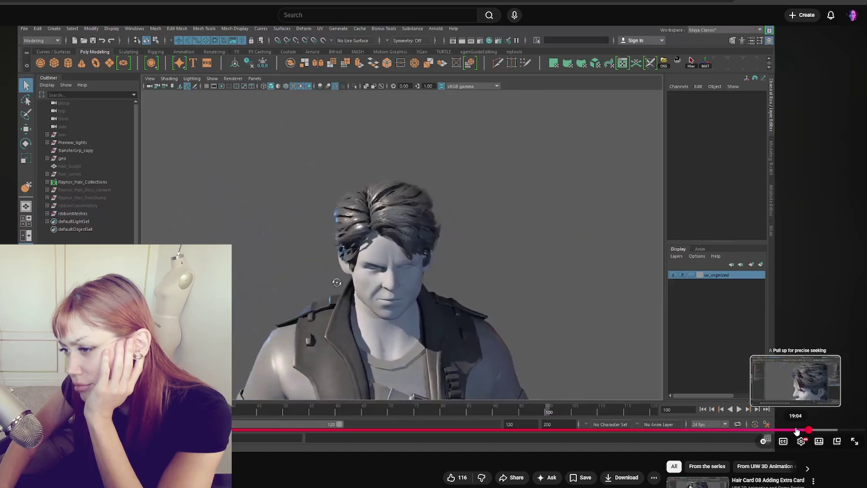
left_click_drag(822, 434, 845, 433)
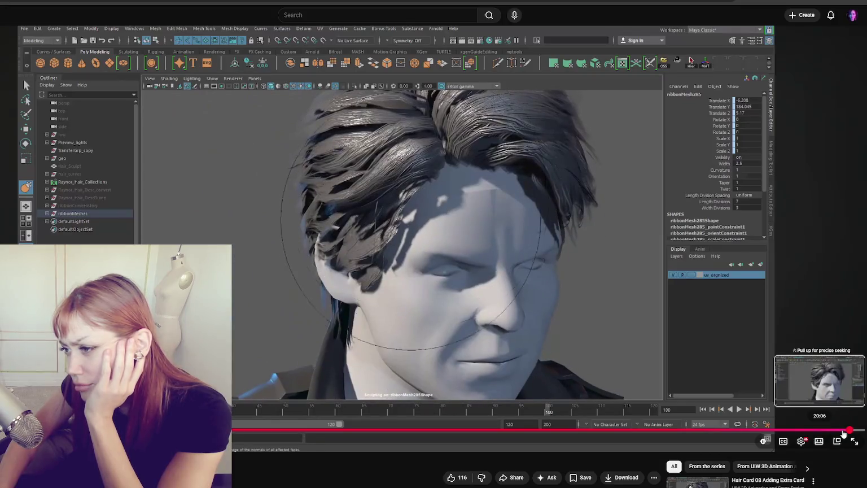
left_click_drag(844, 433, 848, 435)
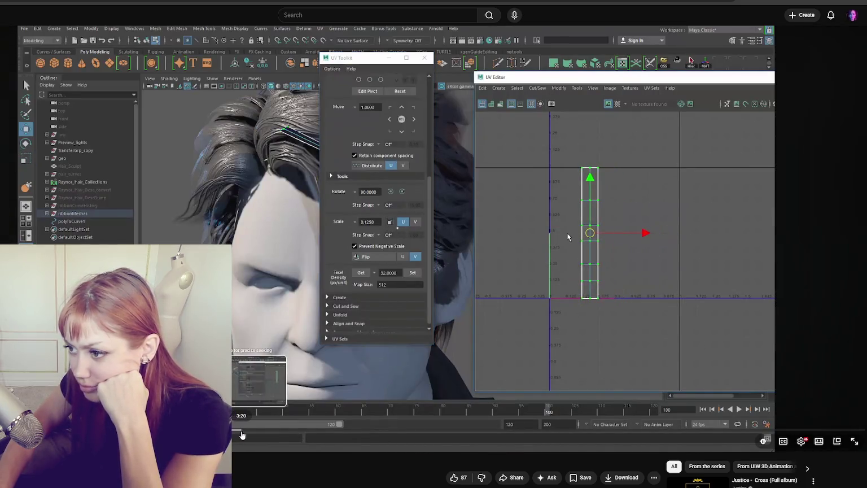
- Seek through the UV layout section to about 5:10 and the hair-card close-ups
left_click(242, 434)
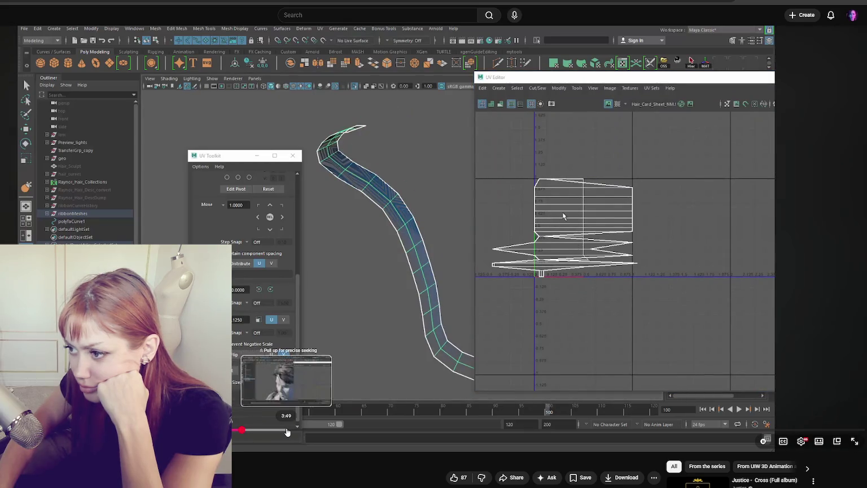
left_click(286, 430)
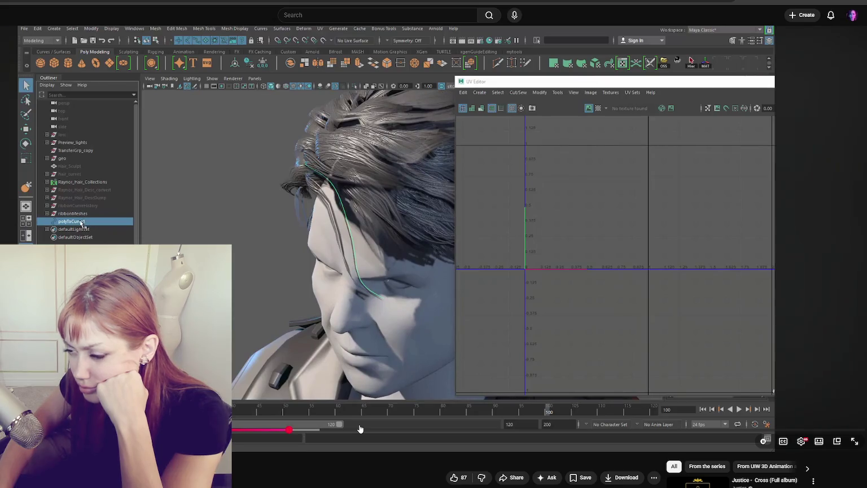
left_click_drag(360, 429, 413, 431)
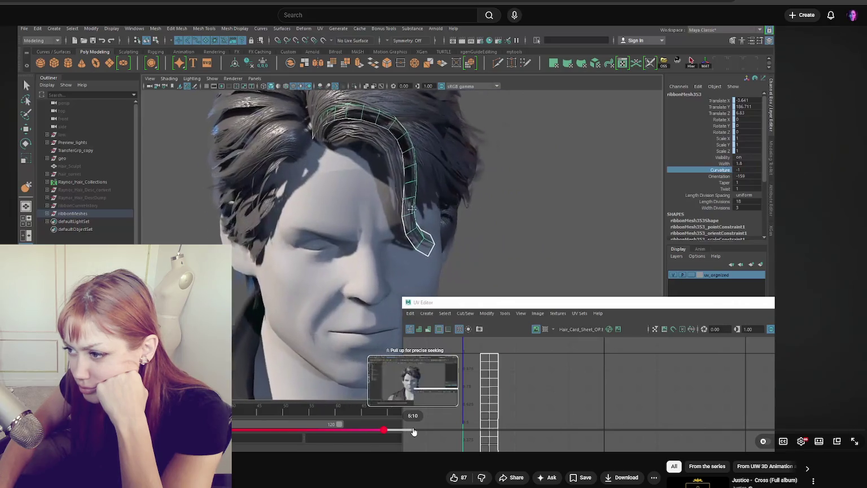
left_click(413, 432)
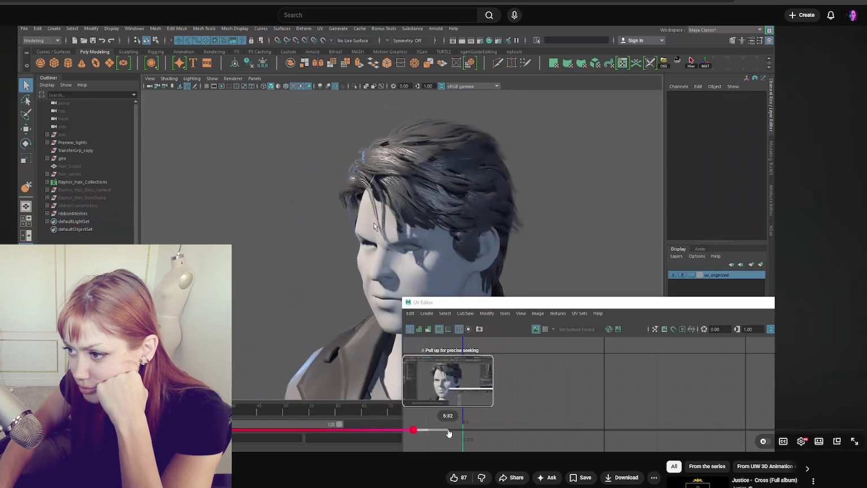
left_click(449, 432)
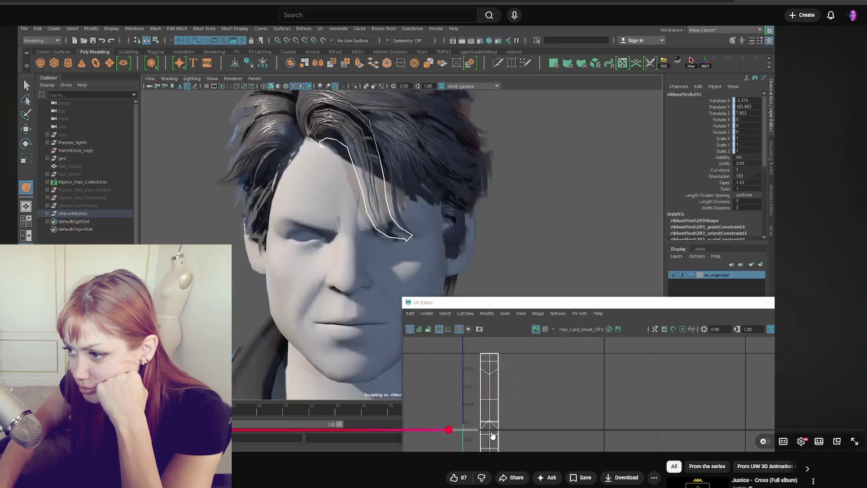
left_click(514, 432)
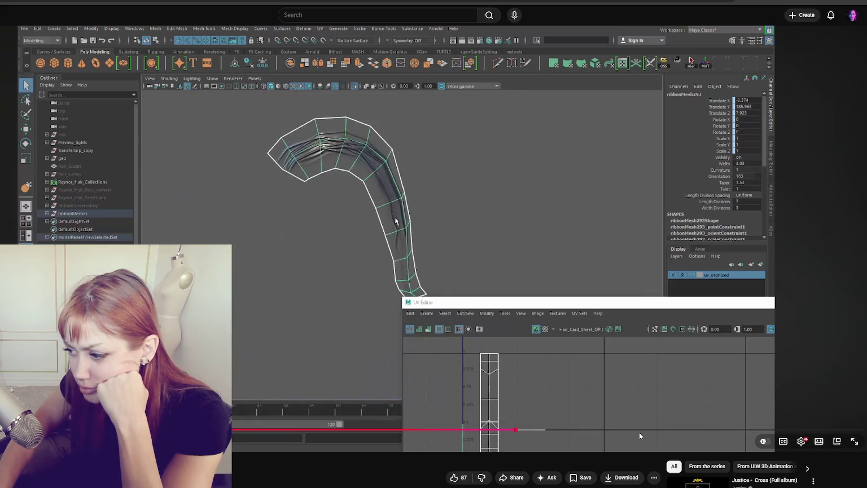
left_click(610, 431)
- Keep seeking past the UV and textured-ribbon parts to the tutorial's end card
left_click(636, 433)
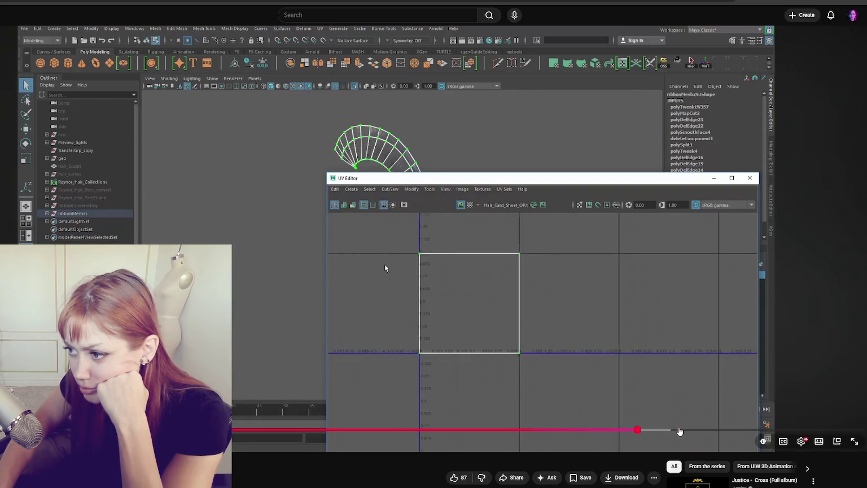
left_click(679, 431)
left_click(711, 431)
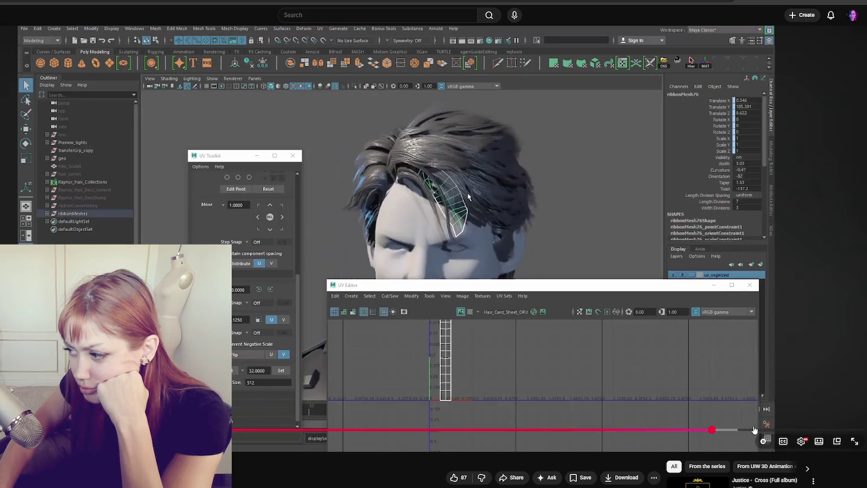
left_click(754, 430)
left_click(757, 430)
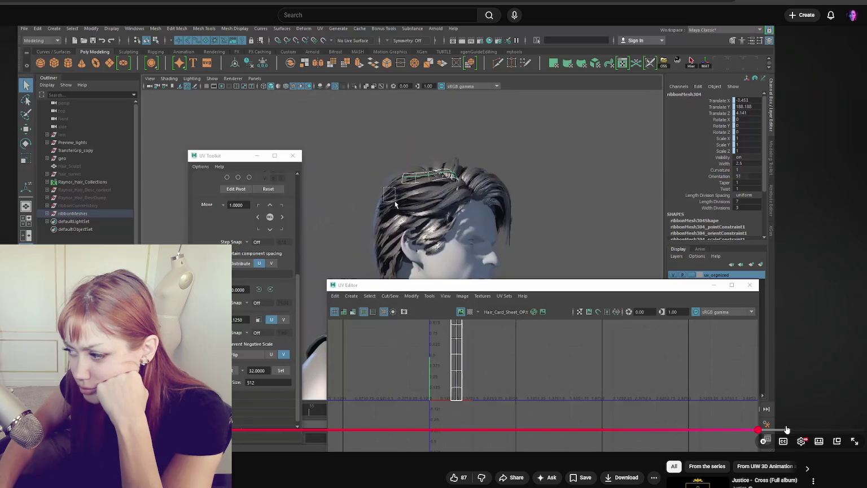
left_click(788, 430)
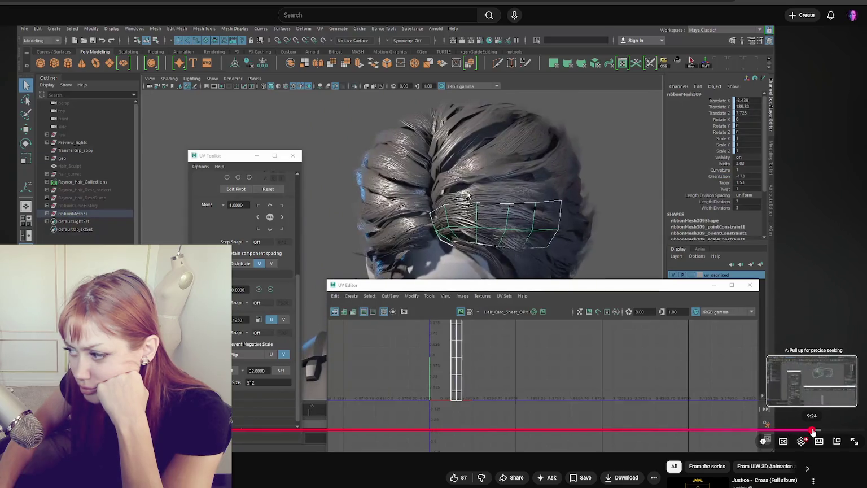
left_click(811, 430)
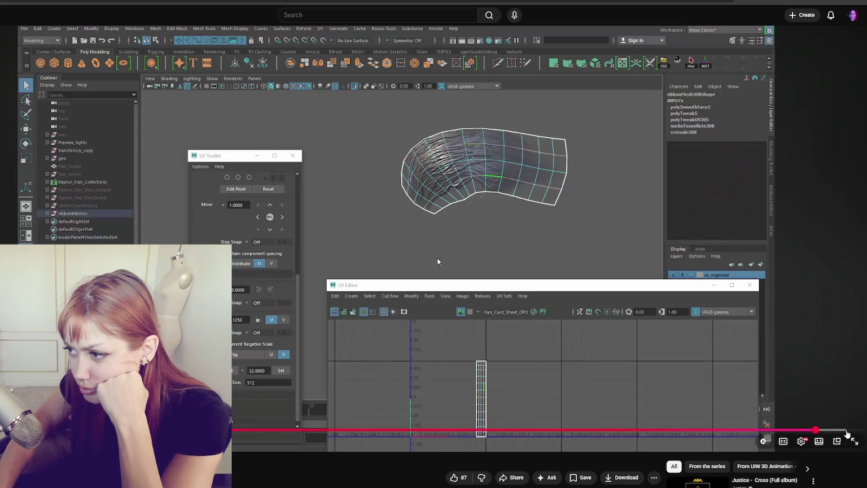
left_click(841, 431)
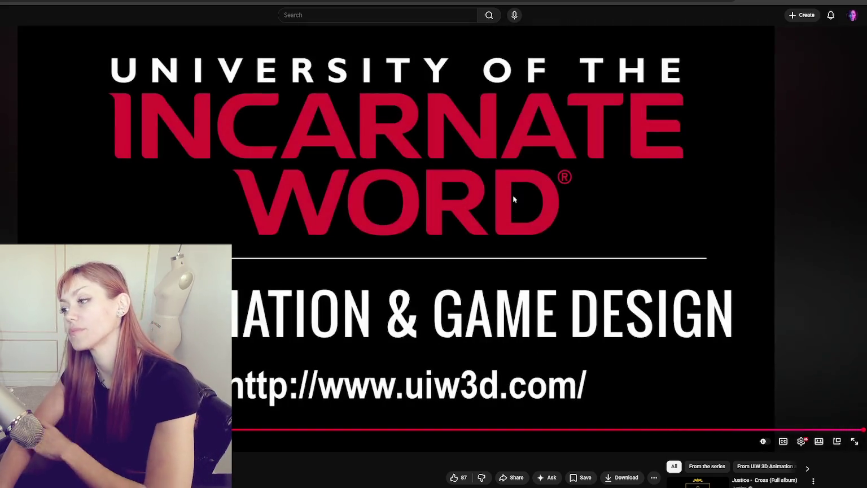
- Pause the tutorial on its University of the Incarnate Word closing card
left_click(513, 199)
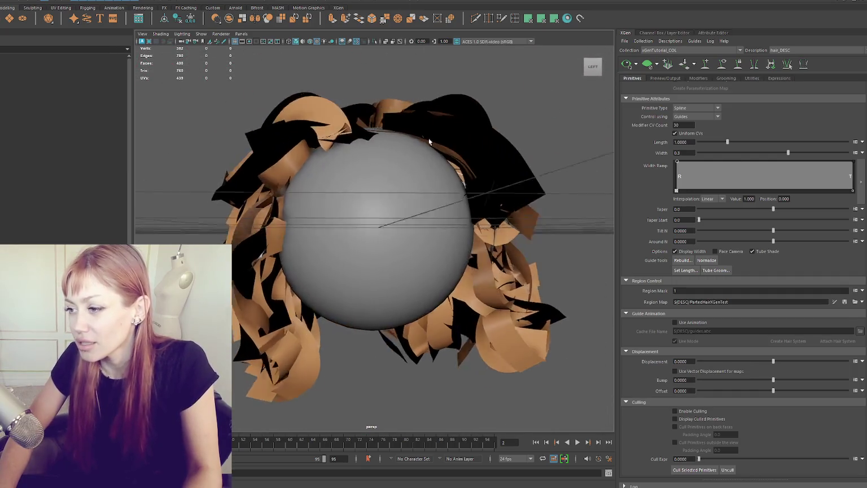
- Set the hair's Modifier CV Count to 20, inspect the result, and bring up the YouTube tutorial
left_click_drag(458, 136, 499, 145, "alt")
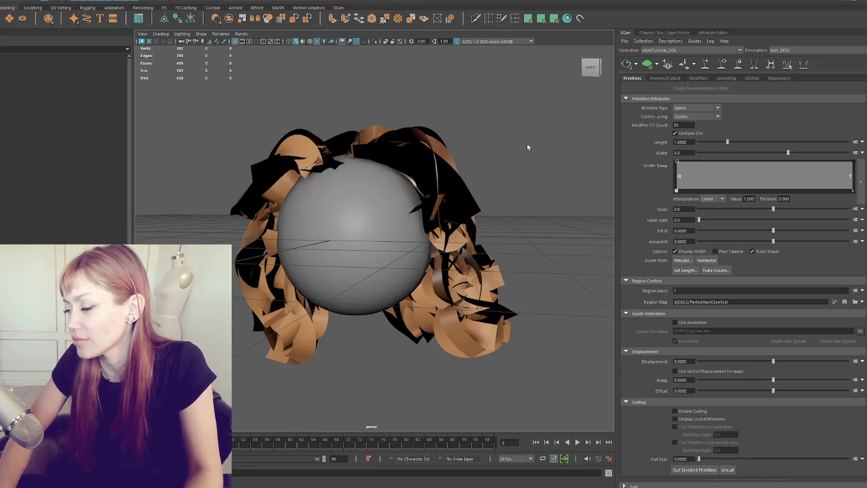
right_click_drag(527, 145, 584, 147, "alt")
type("20")
key("Return")
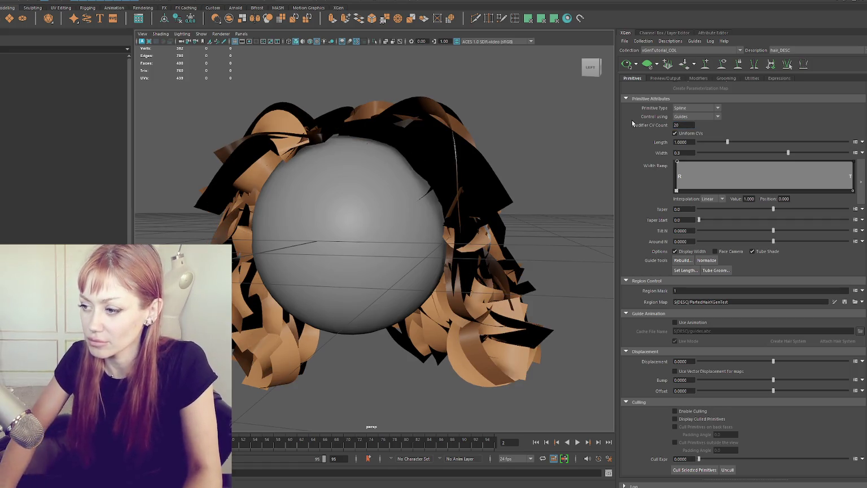
mouse_move(569, 146)
left_mouse_down("alt")
mouse_move(431, 193)
mouse_move(382, 184)
mouse_move(397, 189)
mouse_move(533, 131)
left_mouse_up("alt")
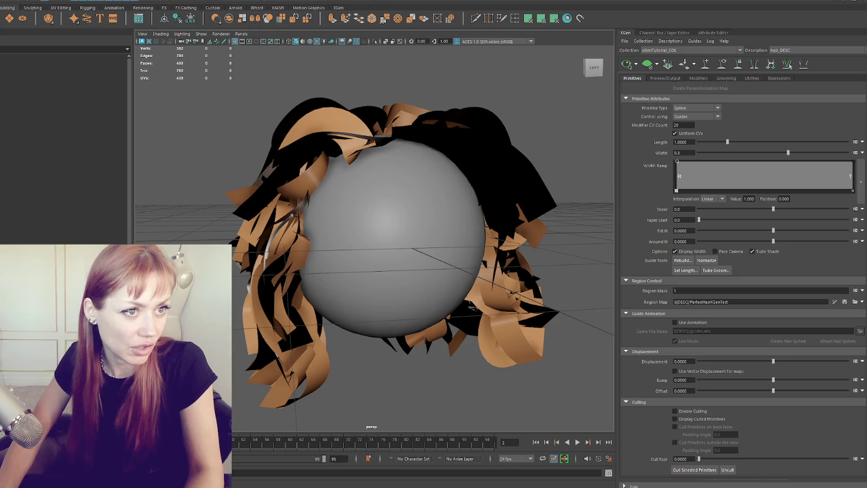
key("alt+Tab")
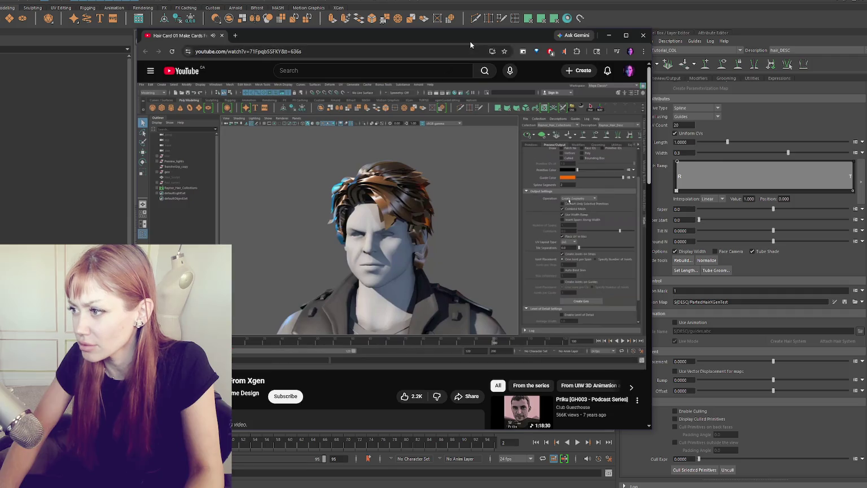
- Leave the tutorial's geometry-output frame and return to the Maya hair scene
key("alt+Tab")
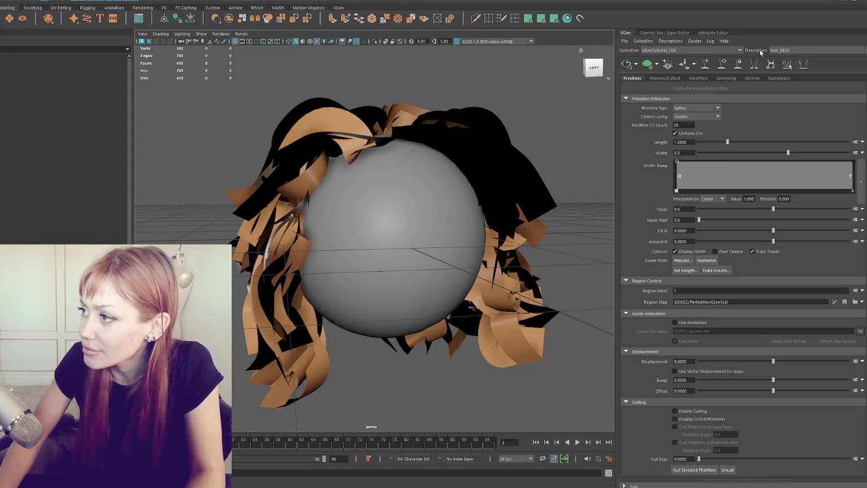
- In XGen Preview/Output, set Operation to Create Geometry and untick Place UV in Tiles
left_click(659, 32)
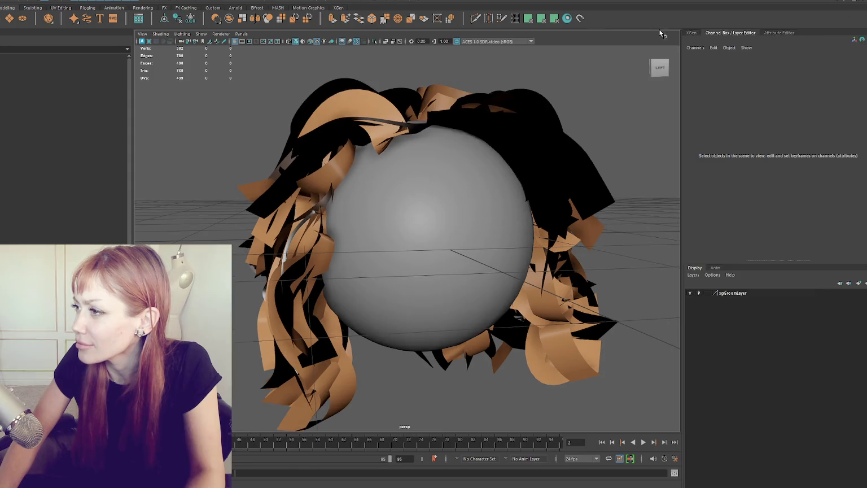
mouse_move(660, 67)
left_click(691, 33)
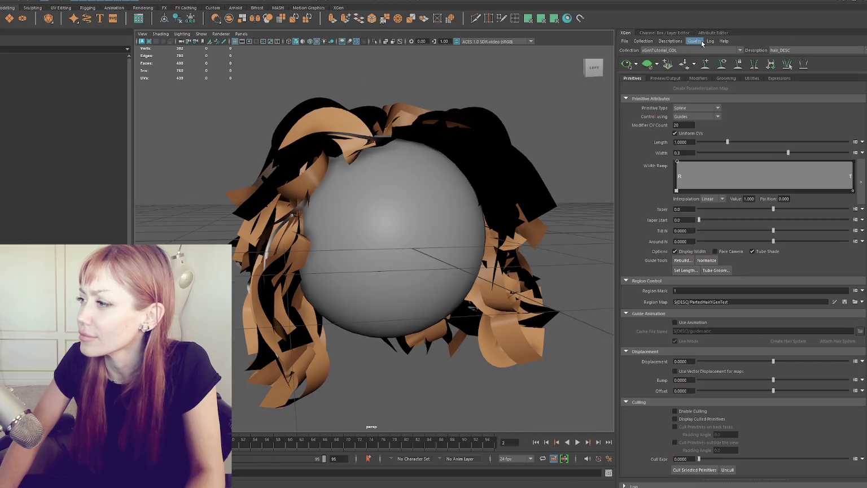
left_click(664, 78)
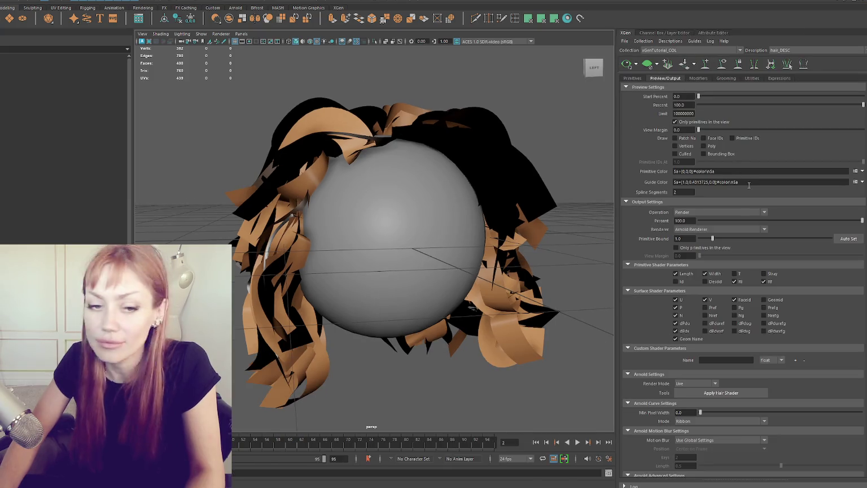
left_click(699, 212)
left_click(691, 225)
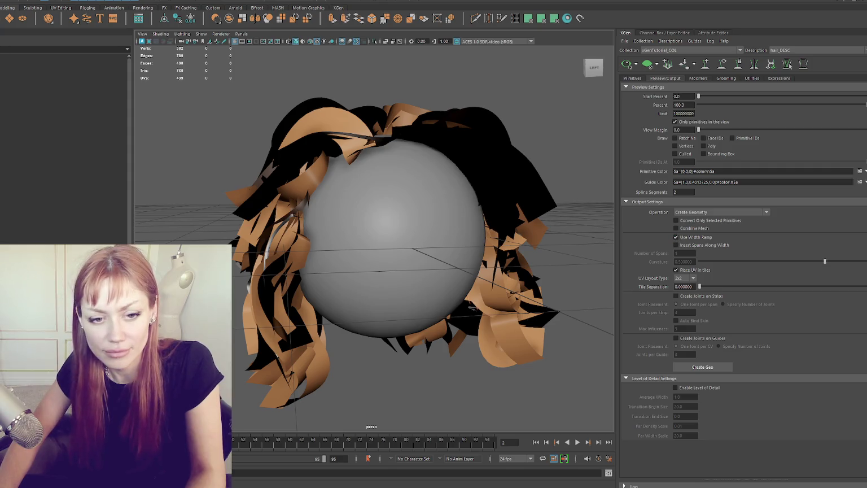
left_click(676, 270)
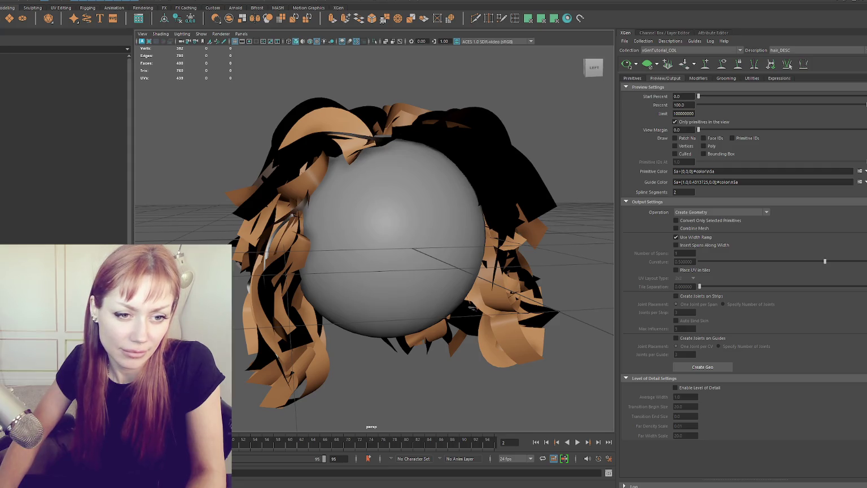
- Try a Modifier CV Count of 10 on the hair, then restore it to 20
key("f")
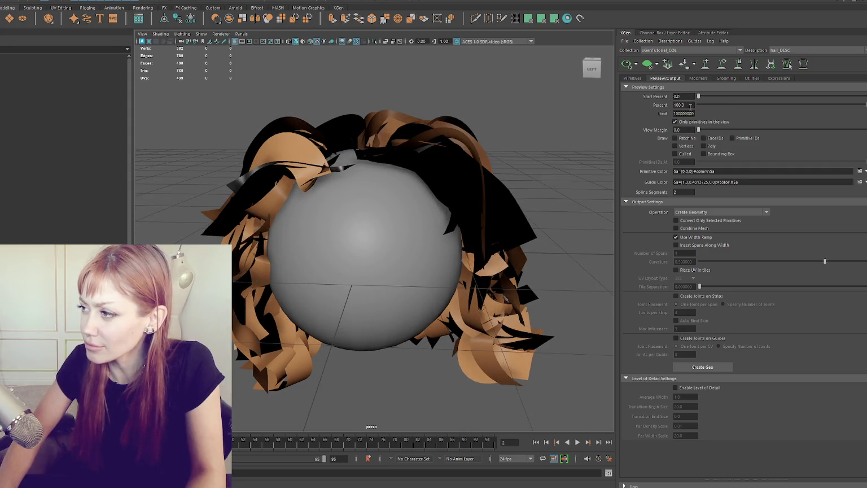
left_click(674, 122)
left_click(632, 78)
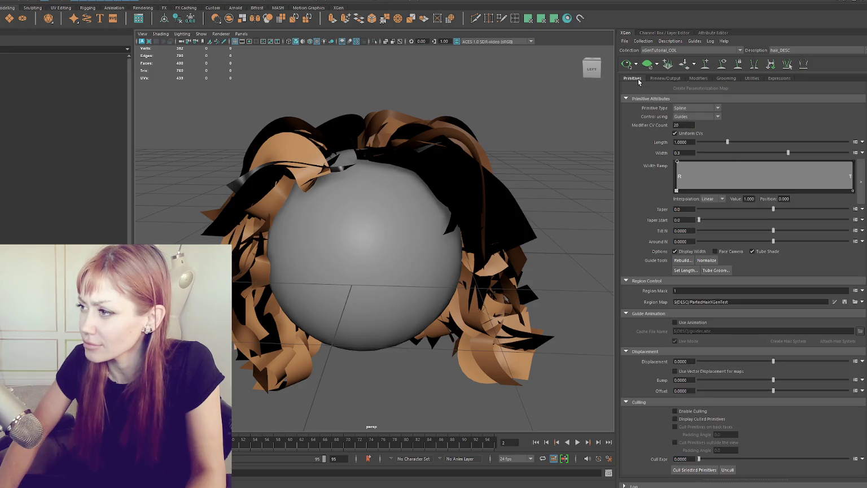
left_click(683, 125)
type("10")
key("Return")
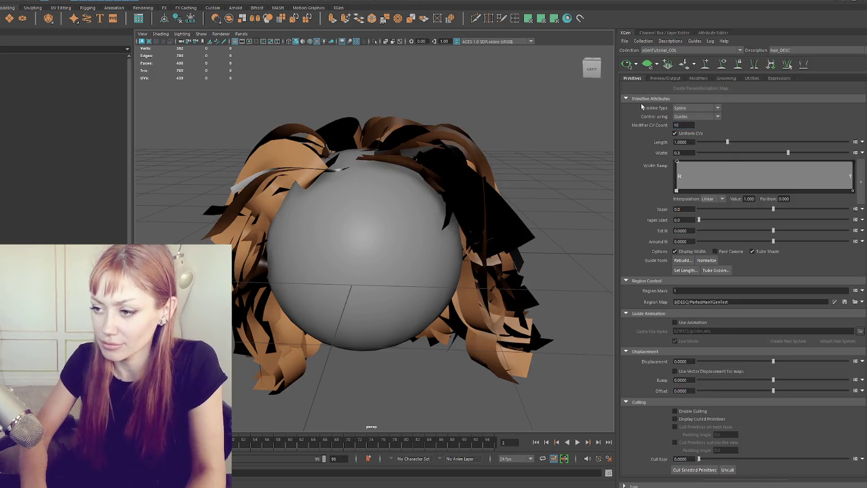
mouse_move(527, 194)
left_mouse_down("alt")
mouse_move(598, 229)
mouse_move(567, 191)
left_mouse_up("alt")
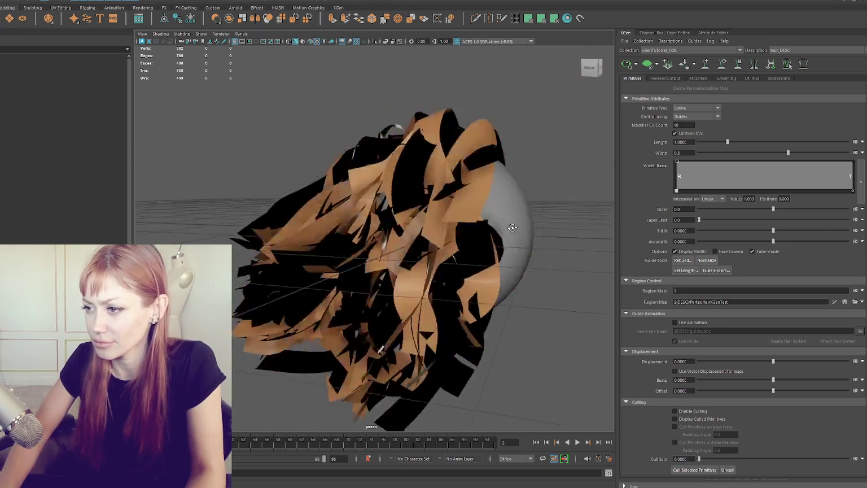
double_click(683, 125)
type("20")
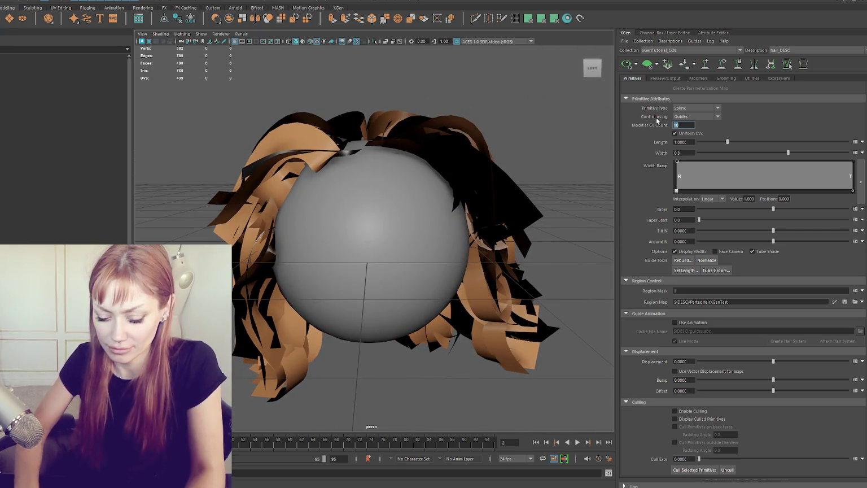
key("Return")
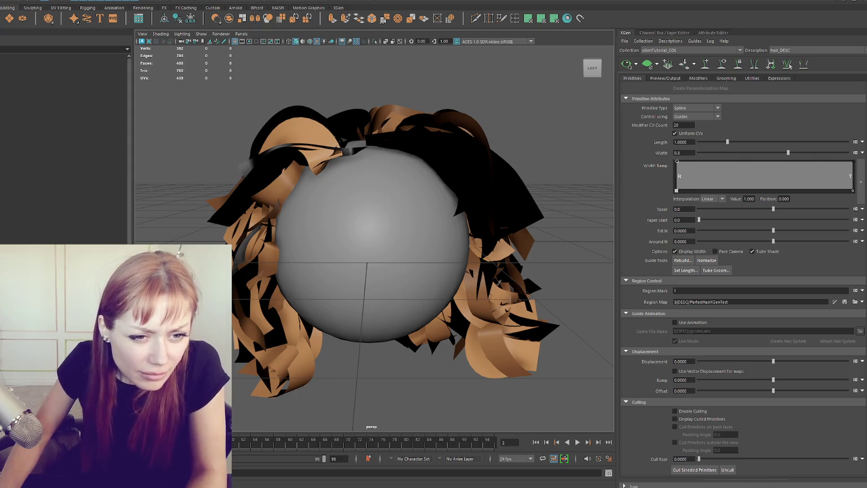
- Review the Noise and Clumping modifiers, then return to the Preview/Output settings
left_click(665, 78)
left_click(700, 78)
scroll(714, 80, "down", 1)
scroll(718, 82, "down", 1)
scroll(723, 83, "down", 1)
scroll(721, 83, "up", 2)
left_click(701, 78)
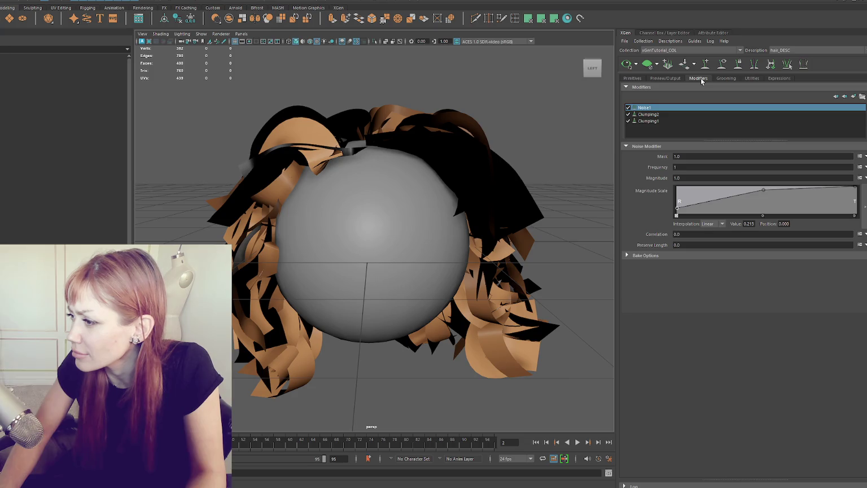
left_click(671, 77)
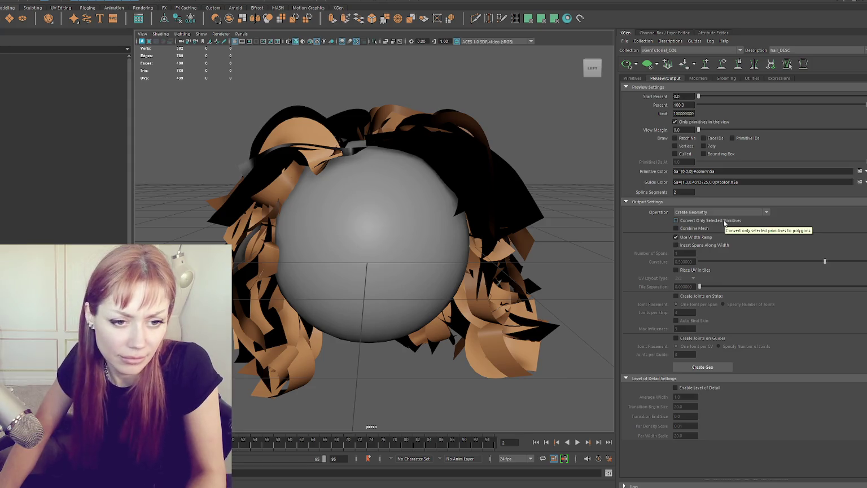
- Enable Combine Mesh in the XGen Output Settings
left_click(712, 227)
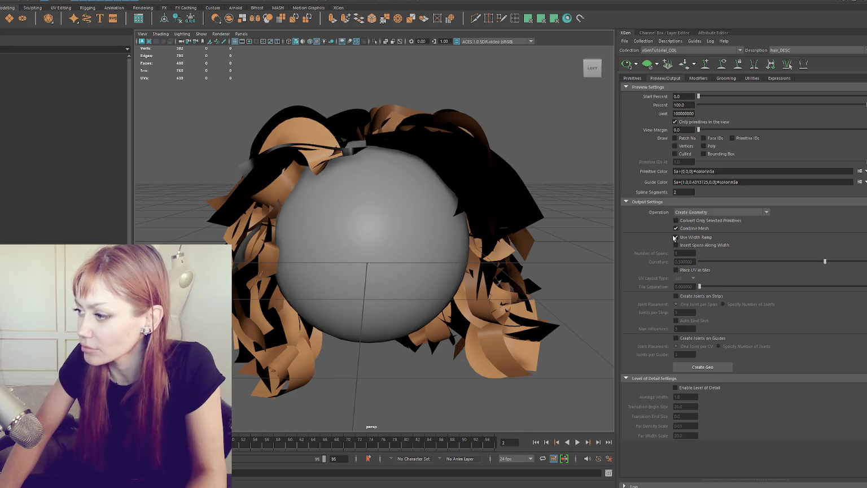
left_click(700, 367)
mouse_move(508, 158)
left_mouse_down("alt")
mouse_move(290, 150)
mouse_move(462, 150)
left_mouse_up("alt")
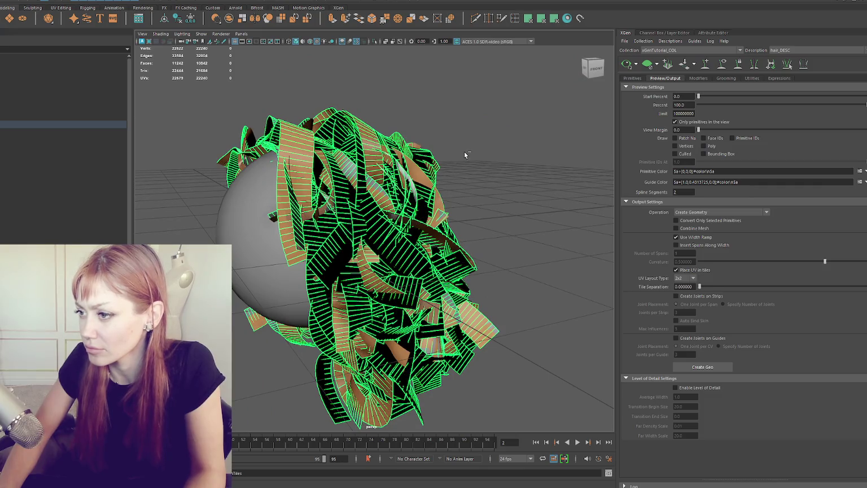
left_click(74, 129)
left_click(68, 123)
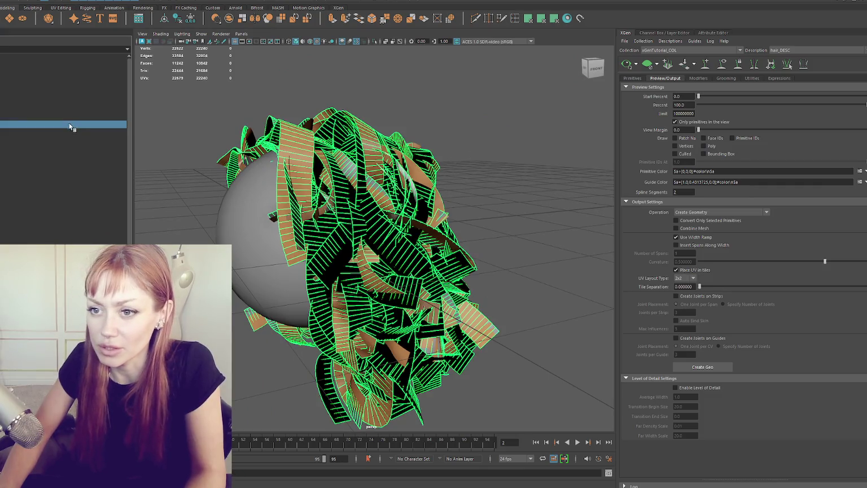
left_click(66, 88)
left_click(64, 95)
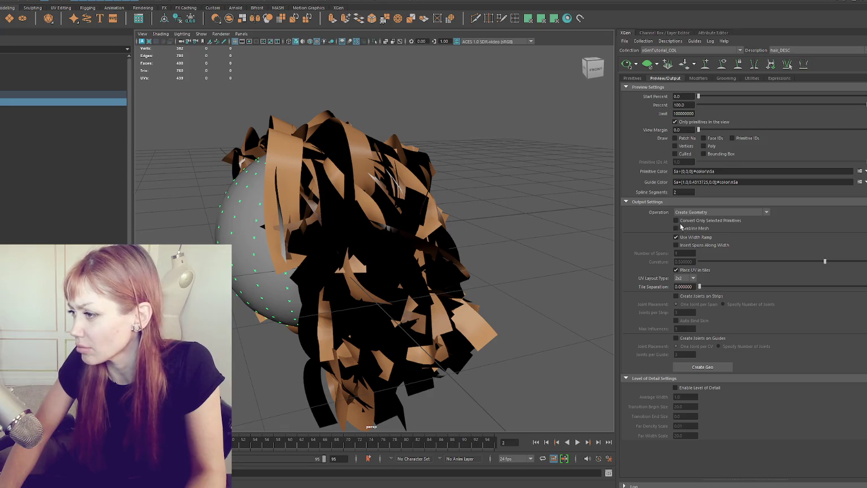
left_click(632, 78)
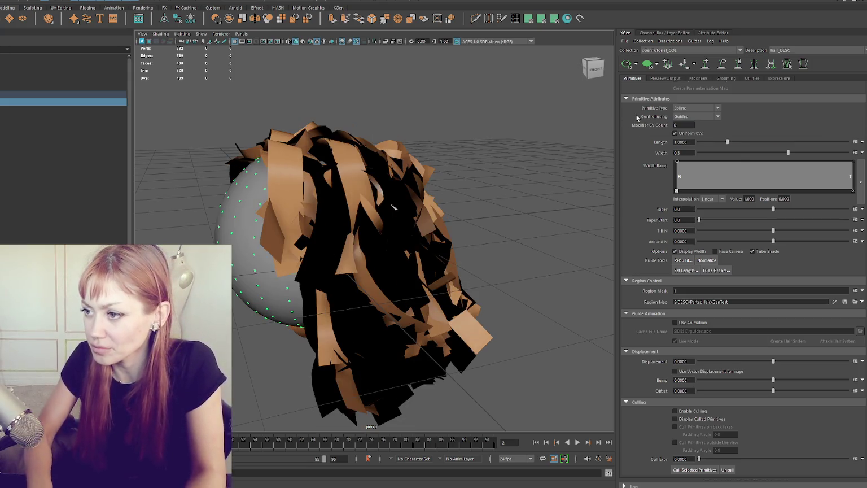
left_click_drag(395, 148, 494, 156, "alt")
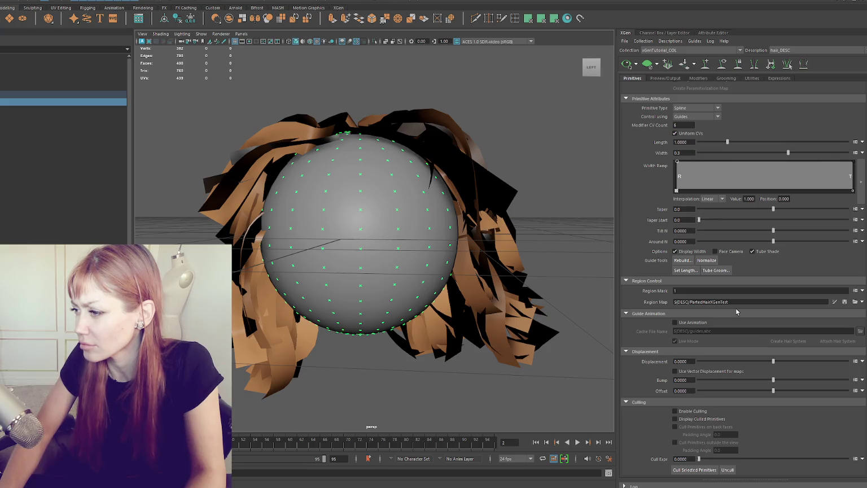
left_click(666, 79)
- Create the polygon hair-card geometry, hide the sphere, and select the 6672-vertex card mesh
left_click(702, 365)
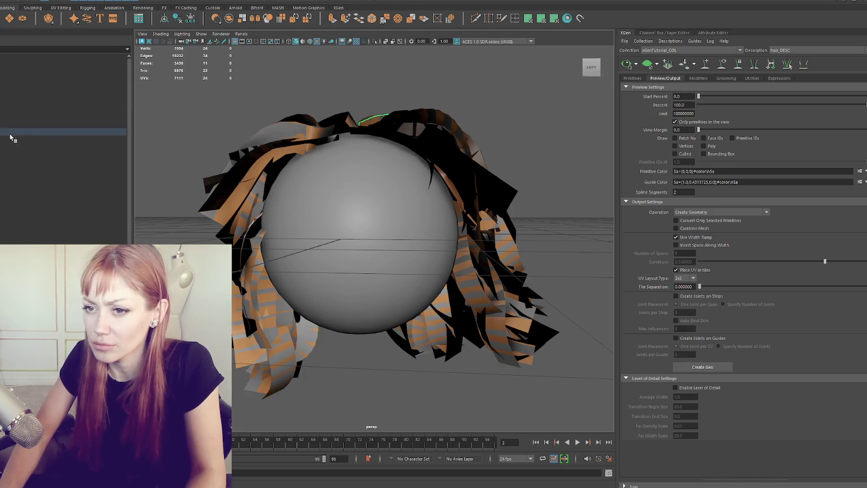
left_click(10, 101)
left_click(8, 94)
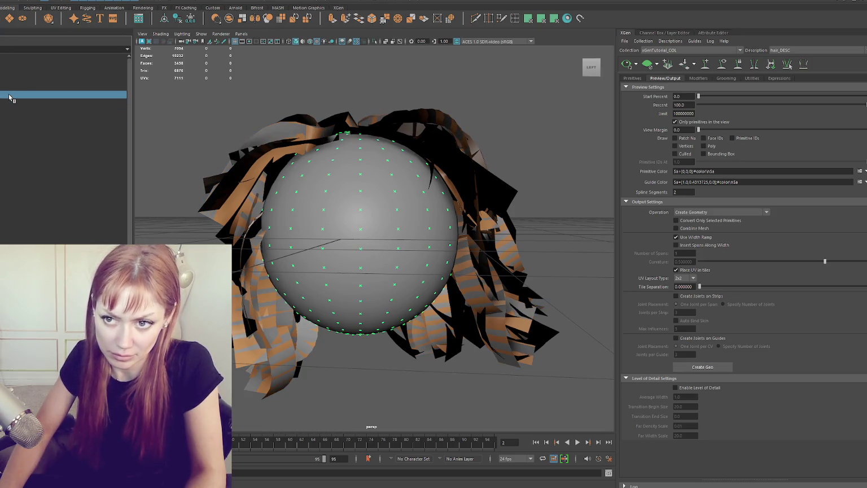
left_click(14, 80)
left_click(13, 87)
key("h")
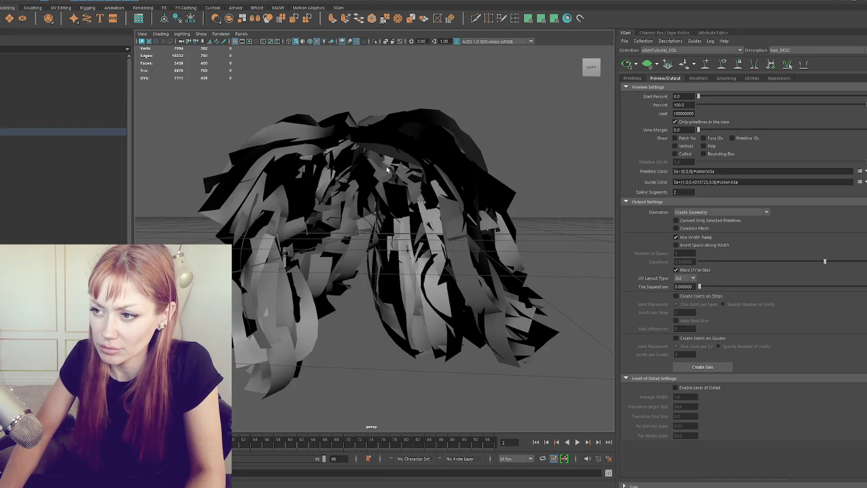
left_click(17, 132)
left_click_drag(280, 98, 240, 105, "alt")
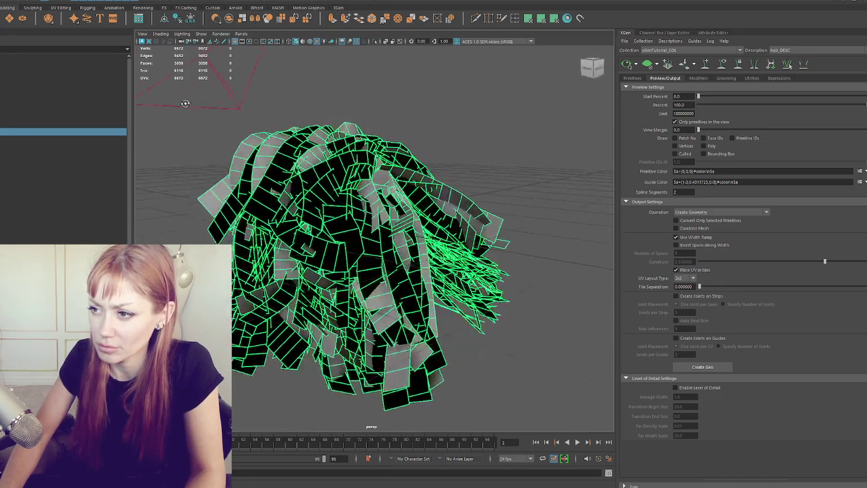
- Toggle wireframe-on-shaded, select the hair-card mesh in the Outliner, then switch to the FiberShop browser
left_click(254, 130)
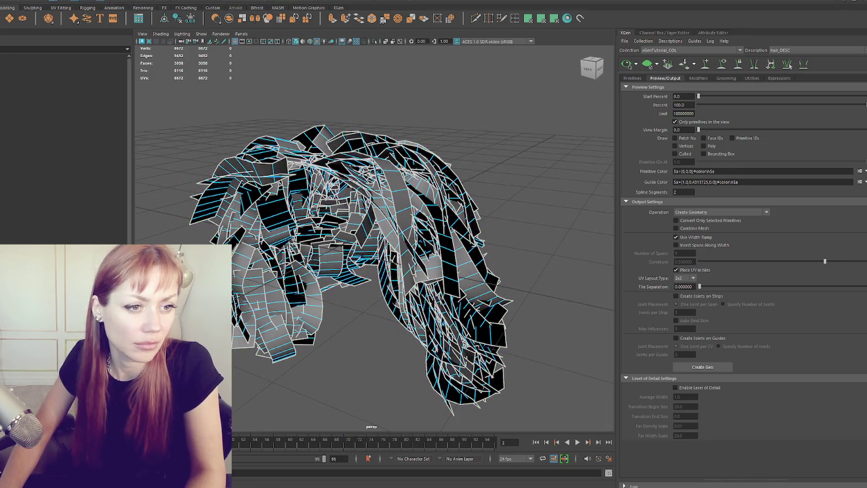
left_click(34, 131)
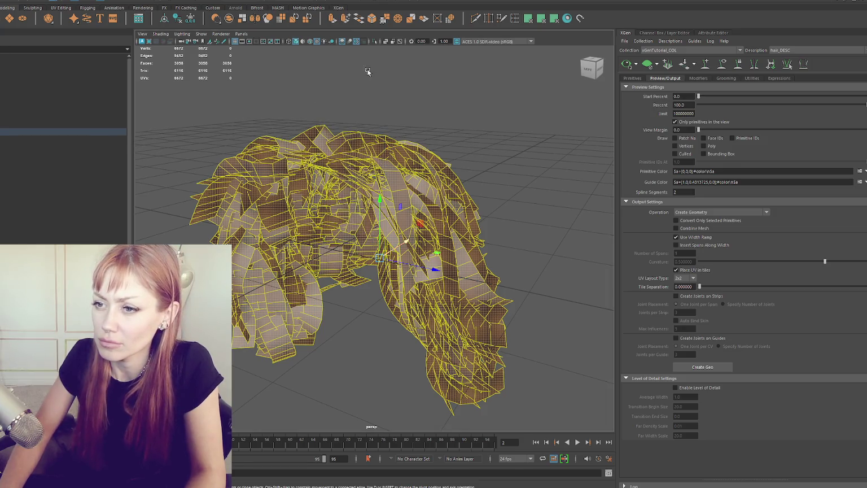
left_click(8, 131)
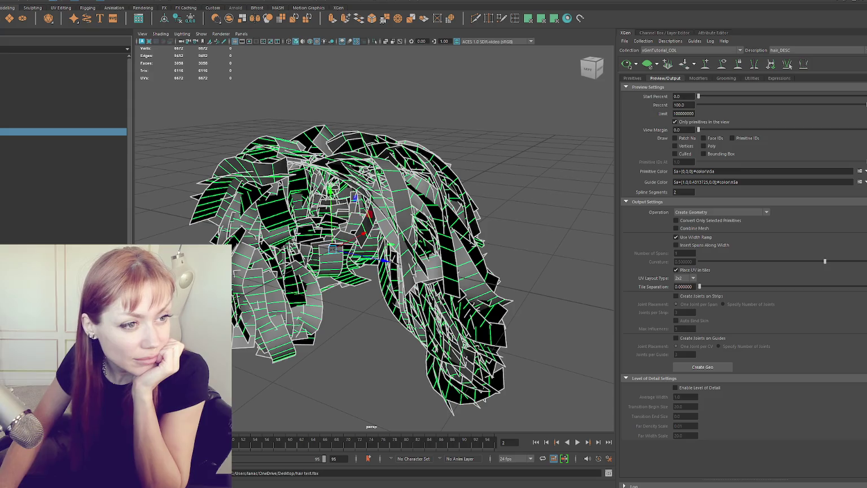
key("alt+Tab")
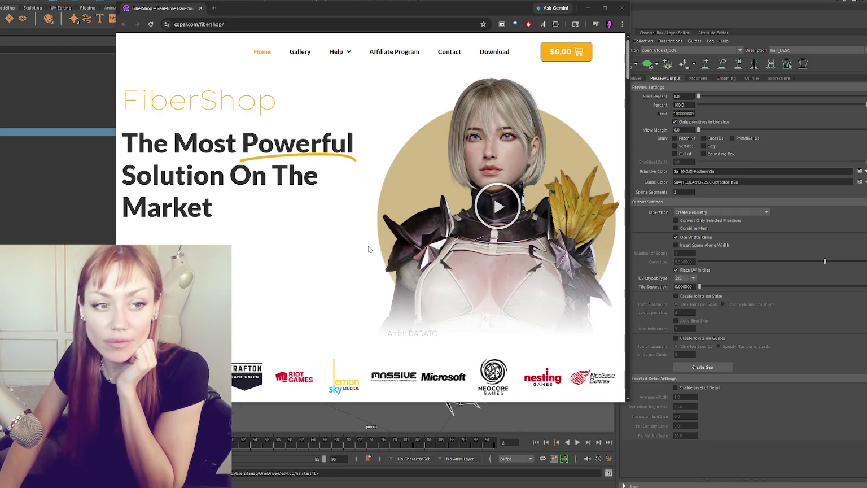
- Scroll the FiberShop page down to 'The Ultimate Tool For Real-Time Hair' section, moving Unity Hub aside
scroll(372, 247, "down", 1)
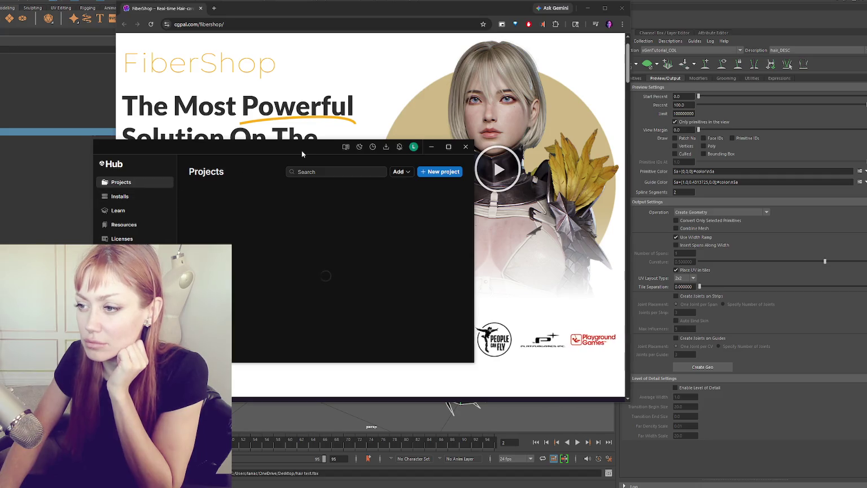
mouse_move(302, 153)
left_mouse_down()
mouse_move(702, 132)
mouse_move(722, 89)
left_mouse_up()
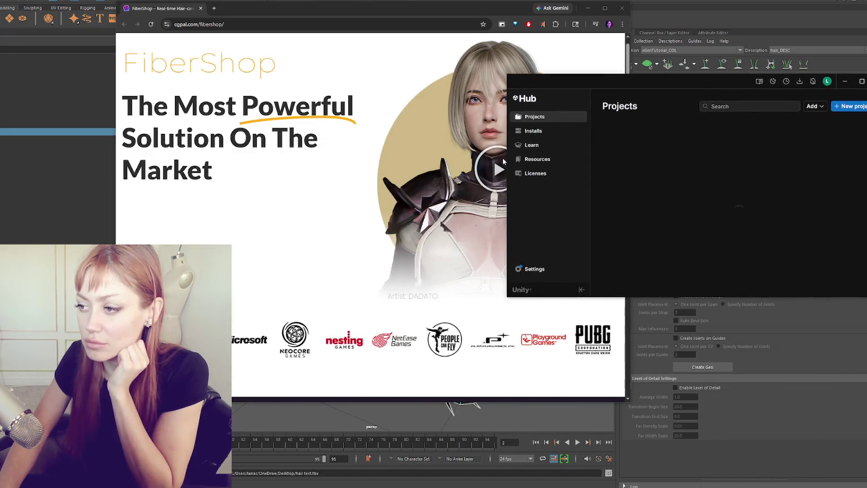
scroll(288, 200, "down", 2)
scroll(293, 198, "down", 3)
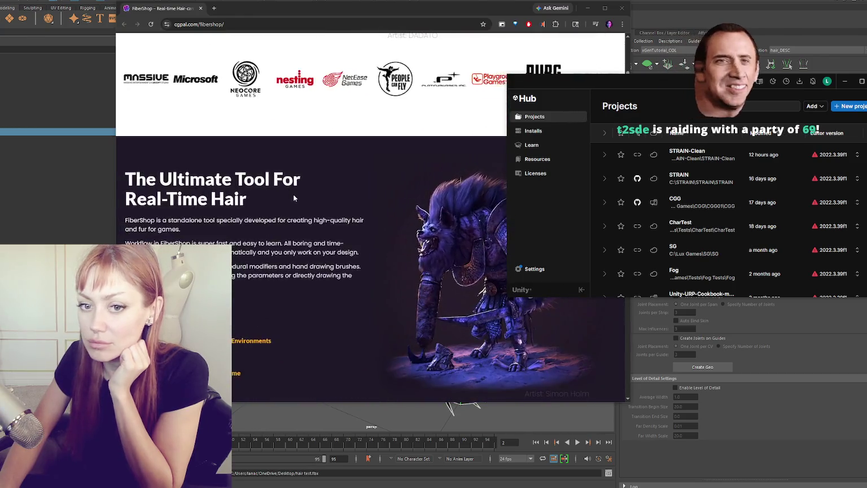
scroll(299, 195, "down", 2)
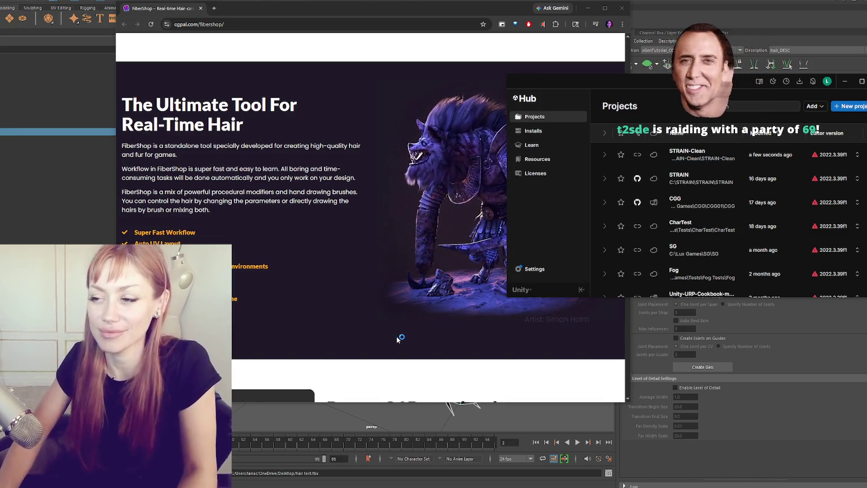
- Close the Unity Hub window and move the FiberShop browser window higher on screen
left_click_drag(751, 109, 265, 205)
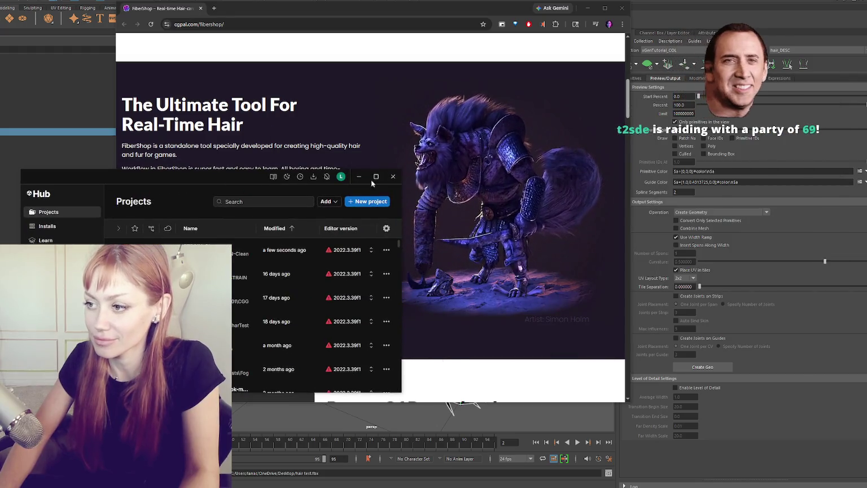
left_click(393, 176)
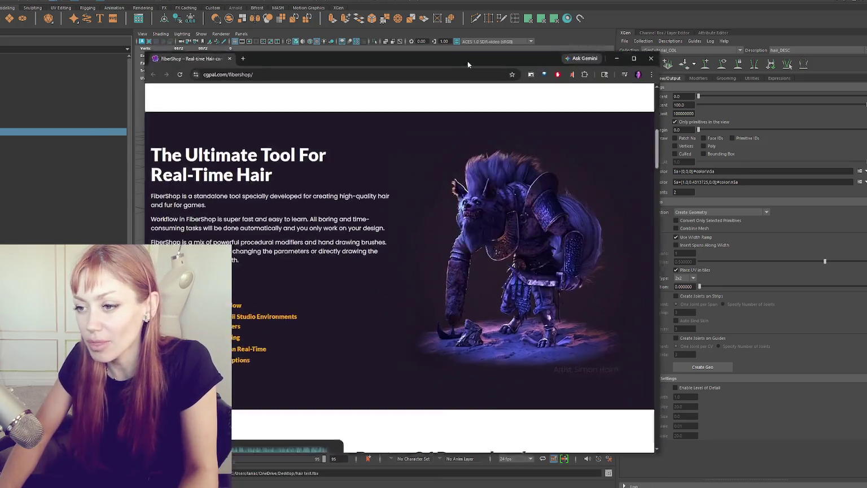
left_click_drag(436, 109, 488, 24)
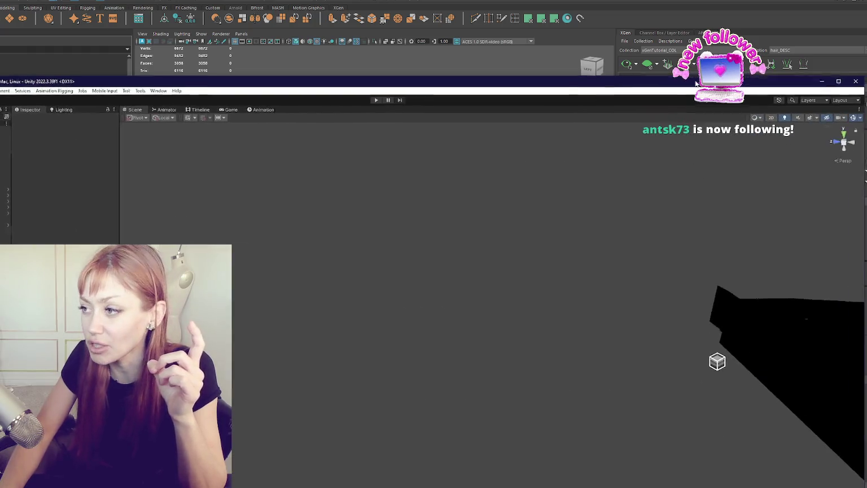
- Maximize the Unity editor window to fill the screen
left_click(825, 83)
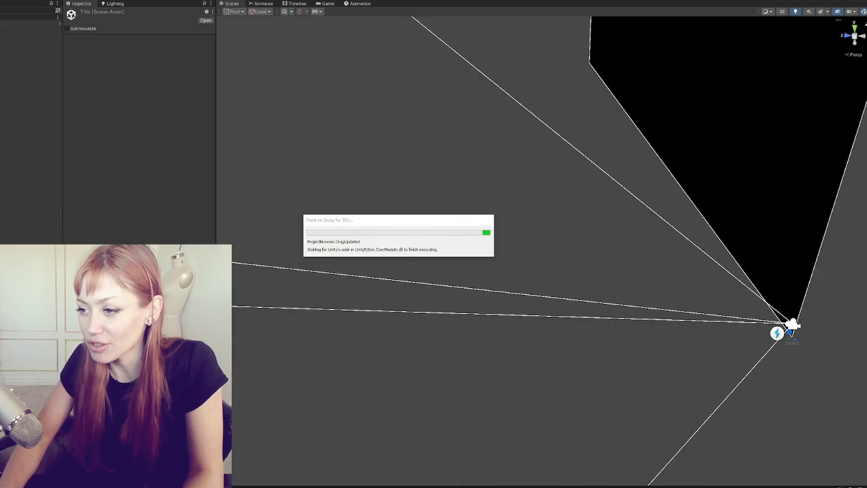
- Bring the FiberShop browser back over Unity and go to the site's Gallery page
left_click_drag(511, 361, 498, 13)
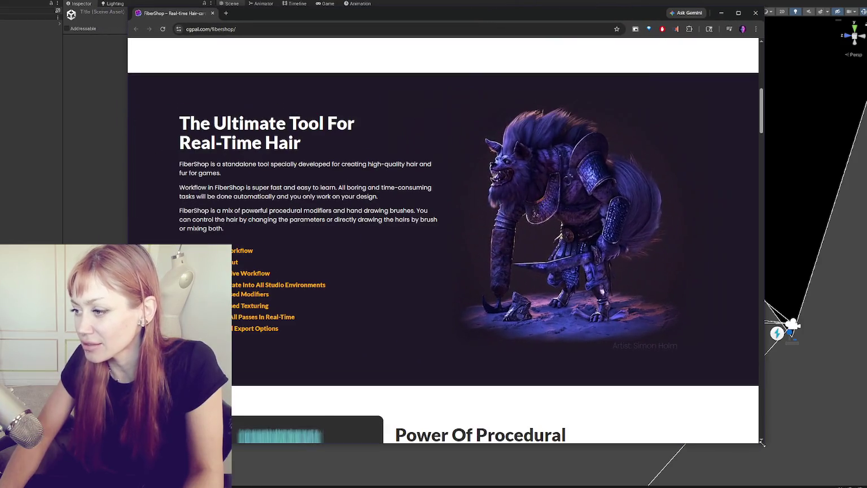
scroll(619, 284, "up", 3)
scroll(618, 284, "up", 5)
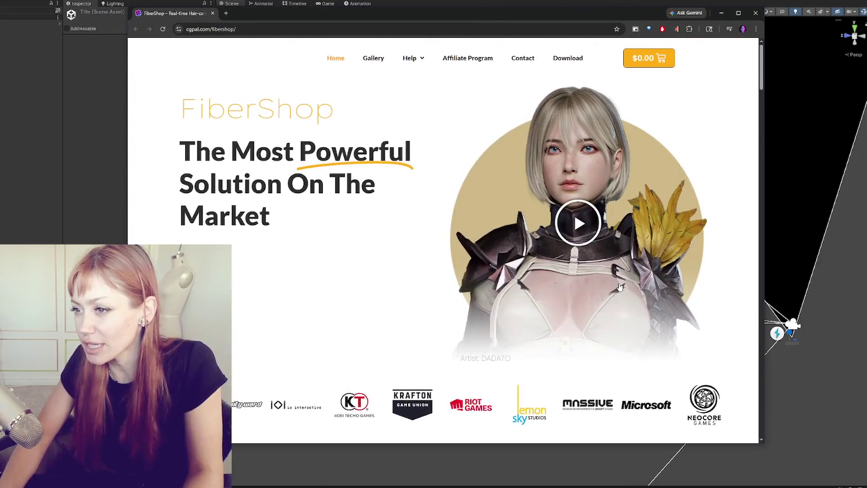
left_click(372, 57)
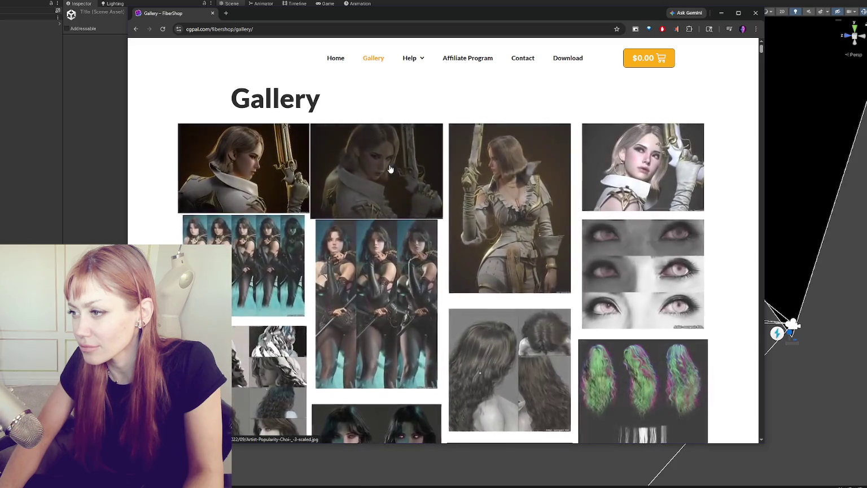
- Browse down the gallery images, return to the top, and go to the Download FiberShop page
scroll(392, 170, "down", 2)
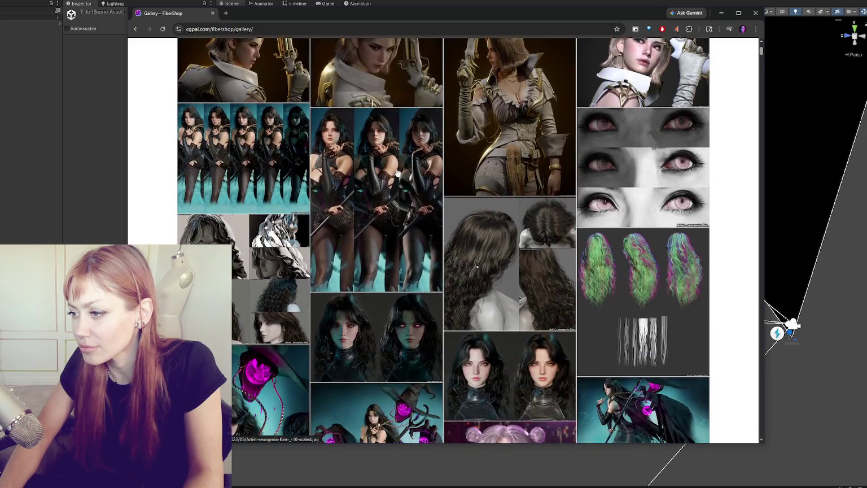
scroll(397, 175, "down", 3)
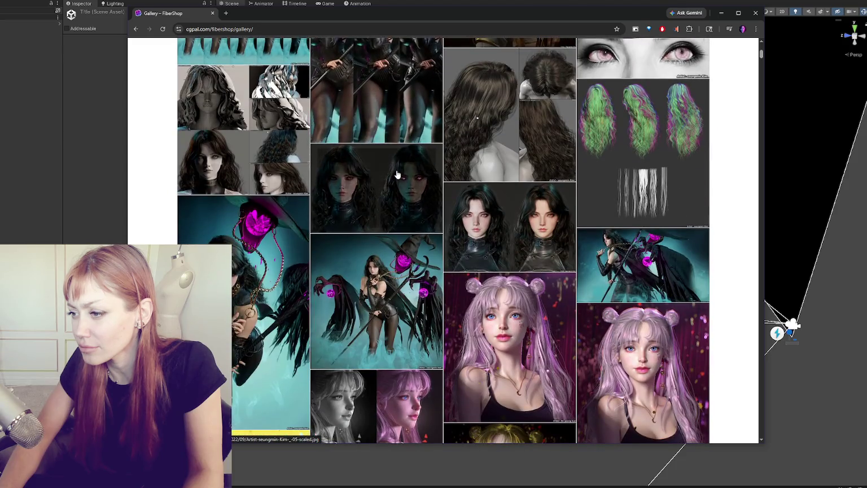
scroll(396, 175, "down", 1)
scroll(397, 175, "down", 2)
scroll(396, 174, "down", 3)
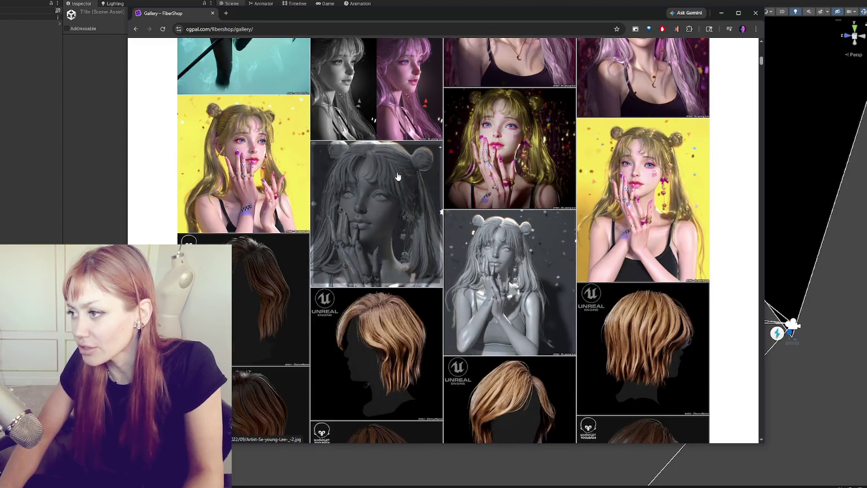
scroll(398, 178, "down", 2)
scroll(400, 180, "down", 2)
scroll(401, 180, "down", 5)
scroll(409, 181, "down", 3)
key("Home")
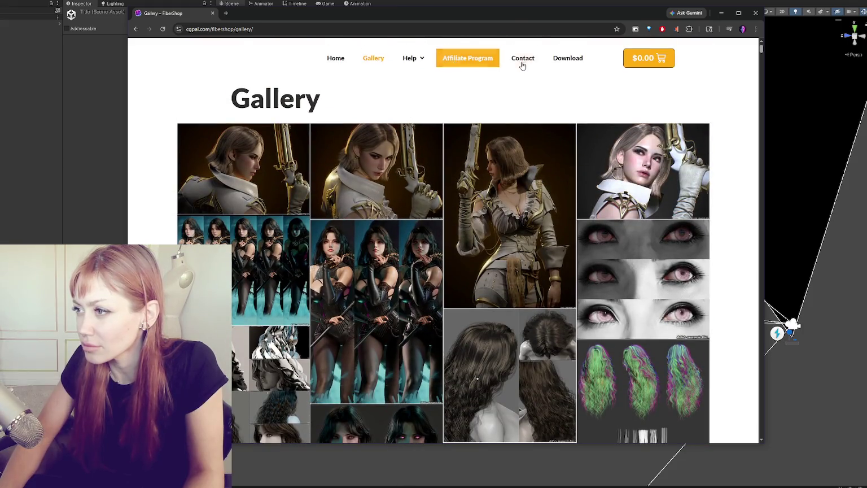
left_click(565, 59)
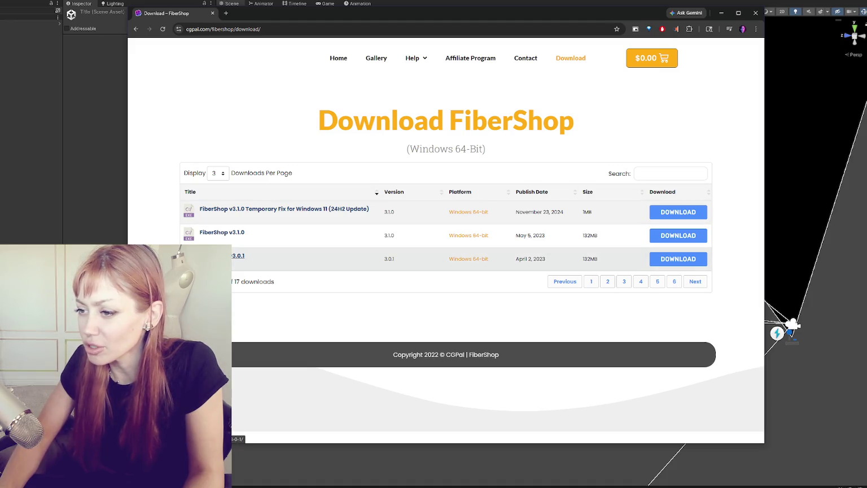
- Return to the FiberShop home page and scroll through its feature sections
left_click(338, 58)
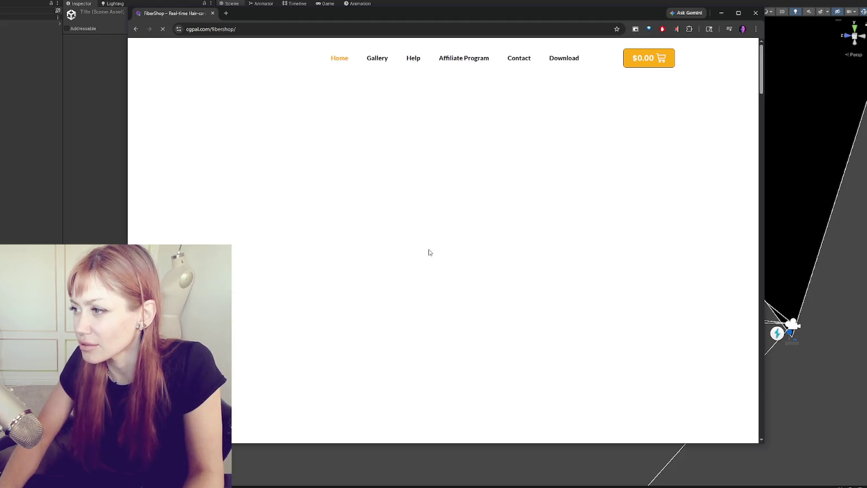
scroll(434, 246, "down", 2)
scroll(433, 247, "down", 4)
scroll(442, 234, "down", 2)
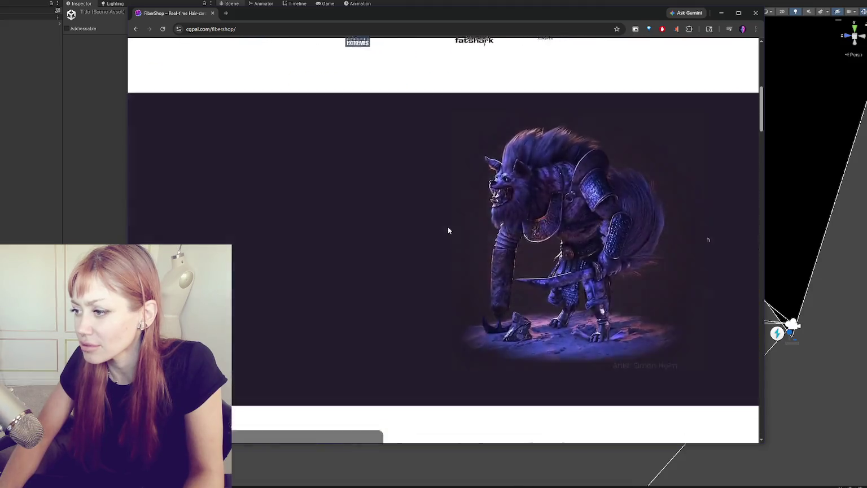
scroll(447, 227, "down", 5)
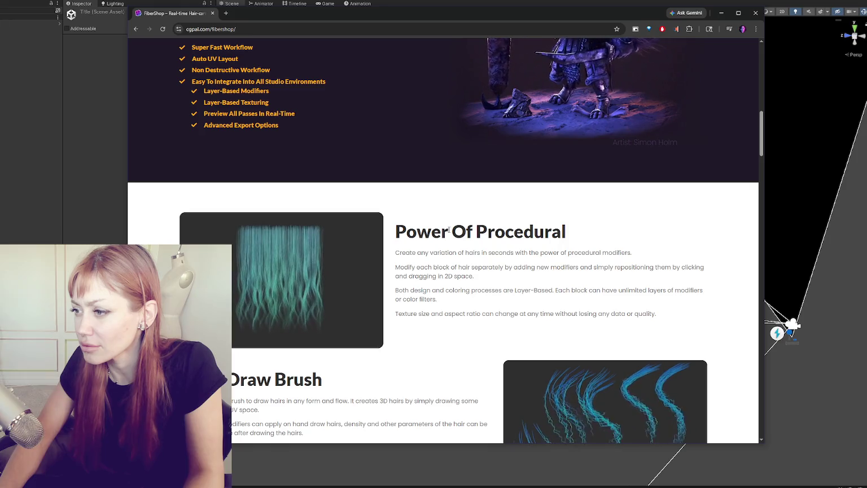
scroll(448, 230, "down", 3)
scroll(449, 232, "up", 1)
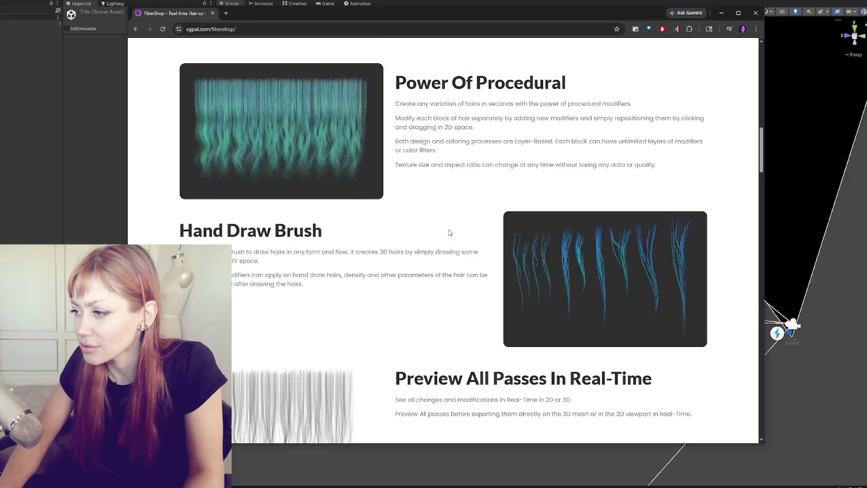
scroll(508, 238, "down", 2)
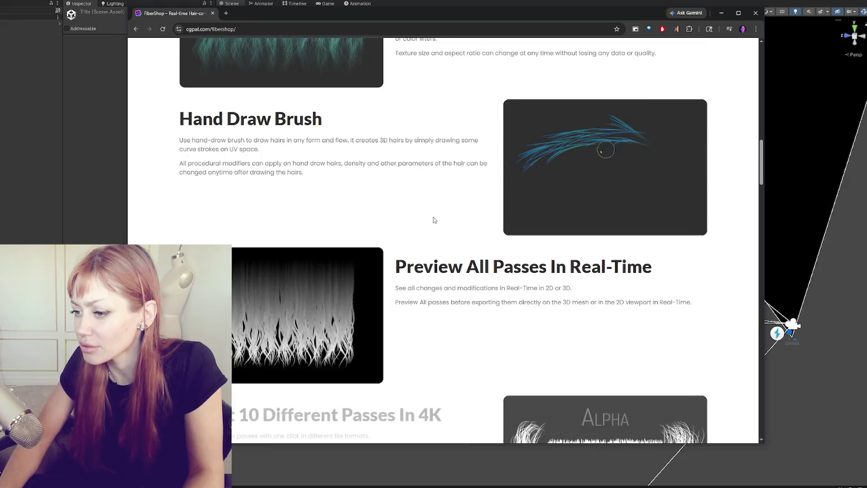
scroll(434, 220, "down", 2)
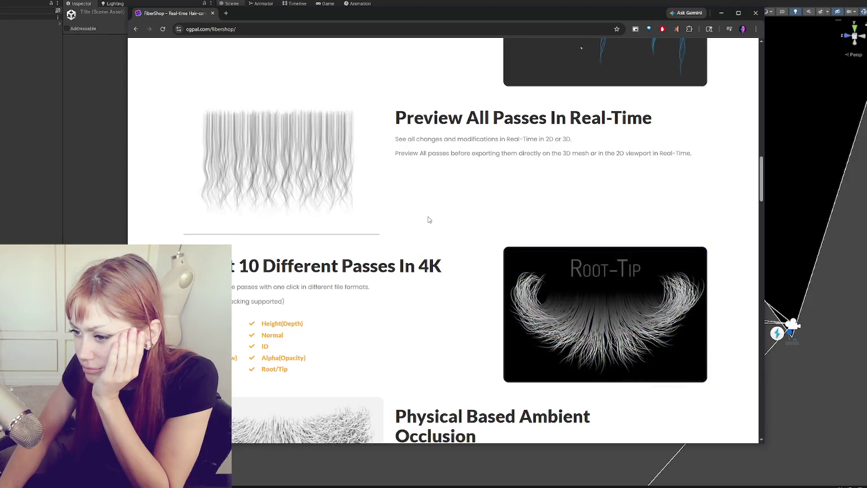
- Review the Plans And Pricing table down to the footer, then drag the browser off-screen
scroll(428, 219, "down", 2)
scroll(428, 220, "down", 1)
scroll(429, 220, "down", 2)
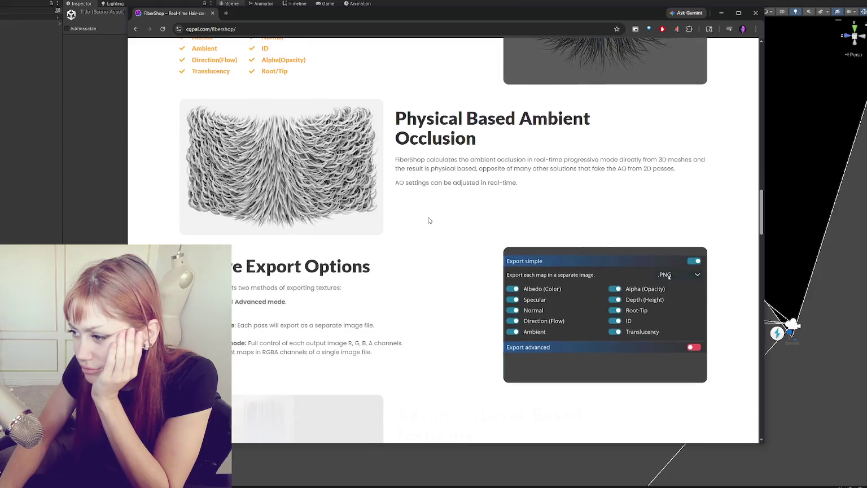
scroll(431, 220, "down", 2)
scroll(431, 221, "down", 2)
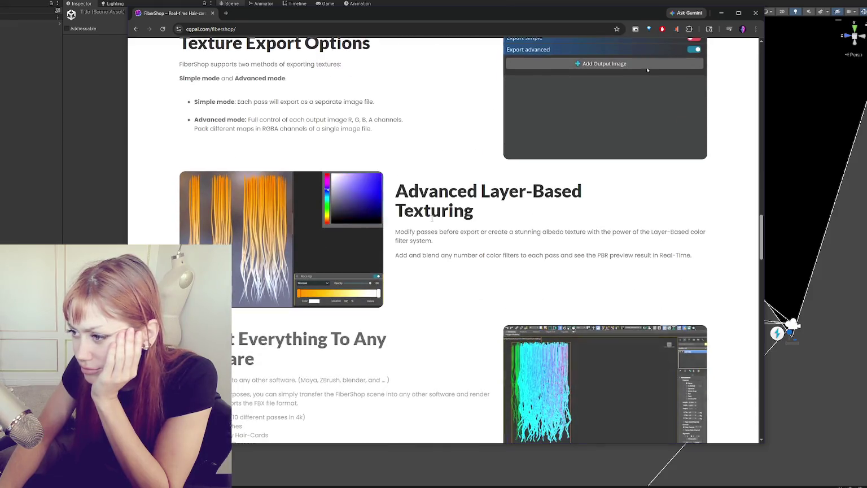
scroll(435, 223, "down", 2)
scroll(443, 225, "down", 1)
scroll(443, 226, "down", 3)
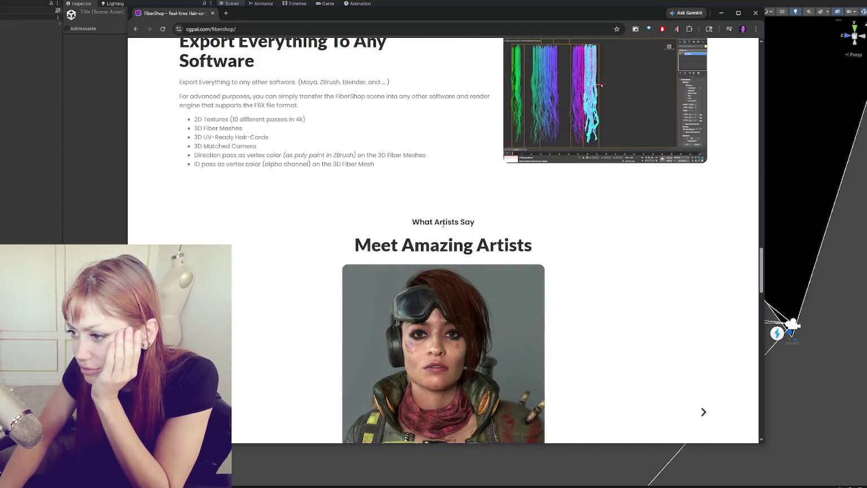
scroll(441, 223, "down", 3)
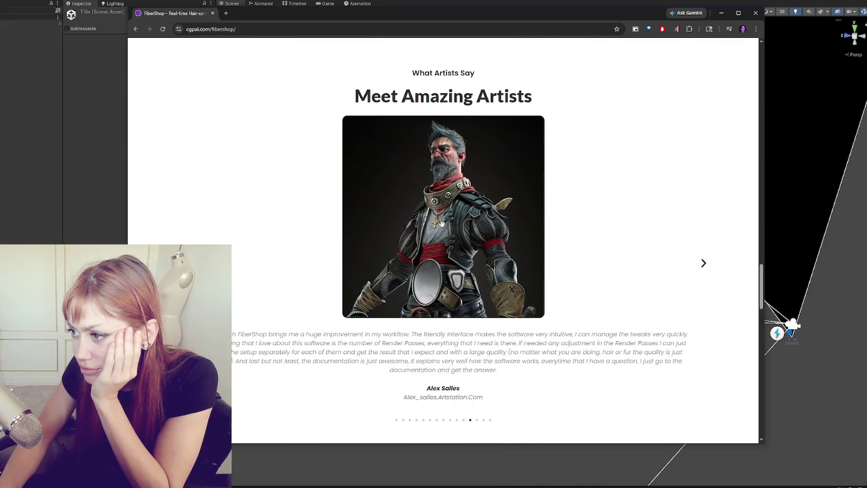
scroll(452, 243, "down", 3)
scroll(455, 266, "down", 3)
scroll(455, 267, "down", 3)
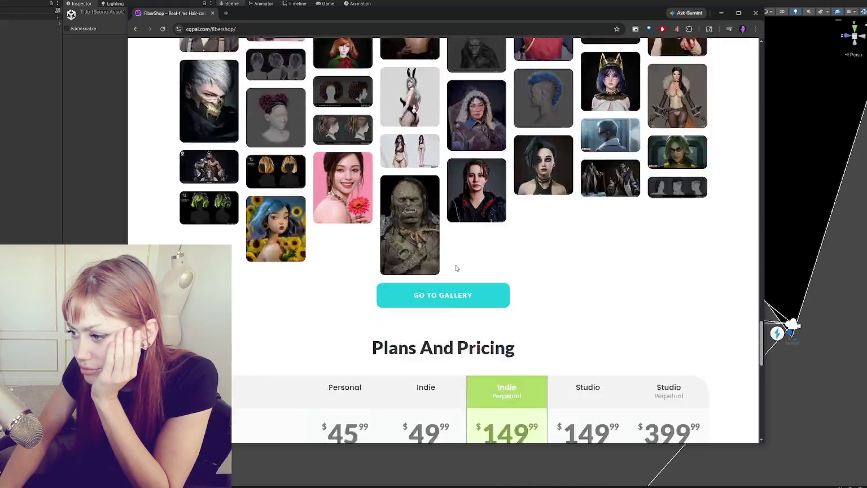
scroll(456, 266, "down", 3)
scroll(456, 266, "down", 3)
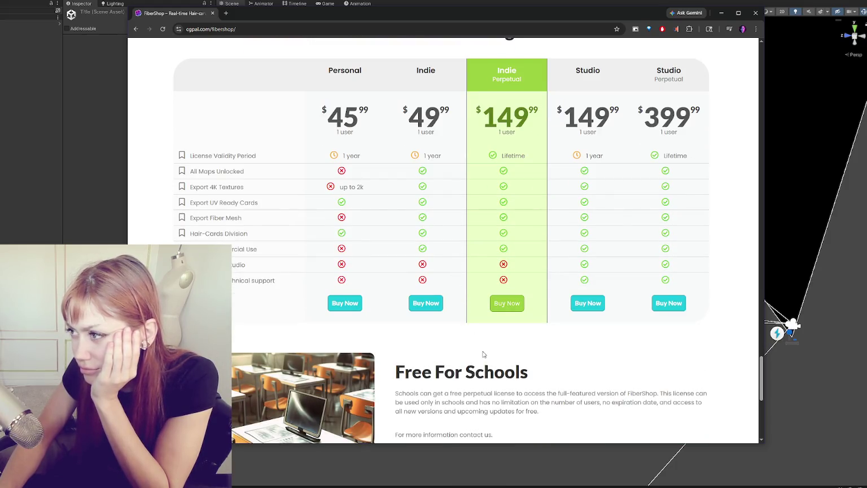
scroll(483, 354, "up", 1)
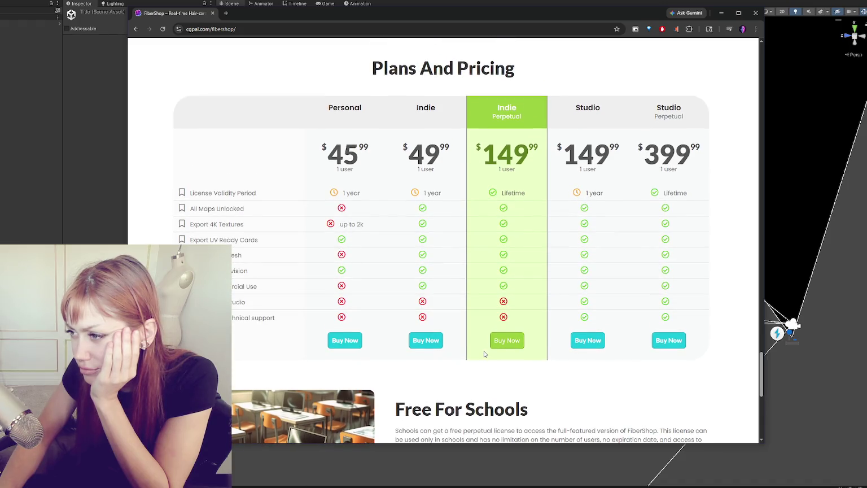
scroll(510, 423, "down", 3)
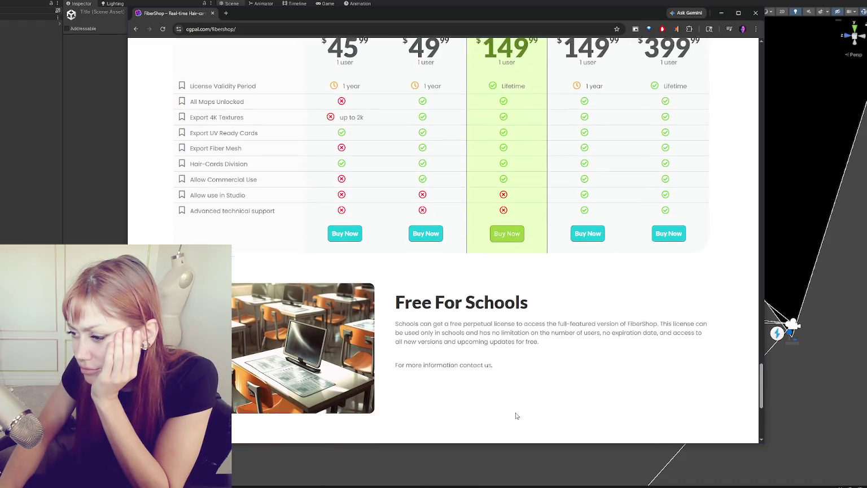
scroll(517, 411, "up", 2)
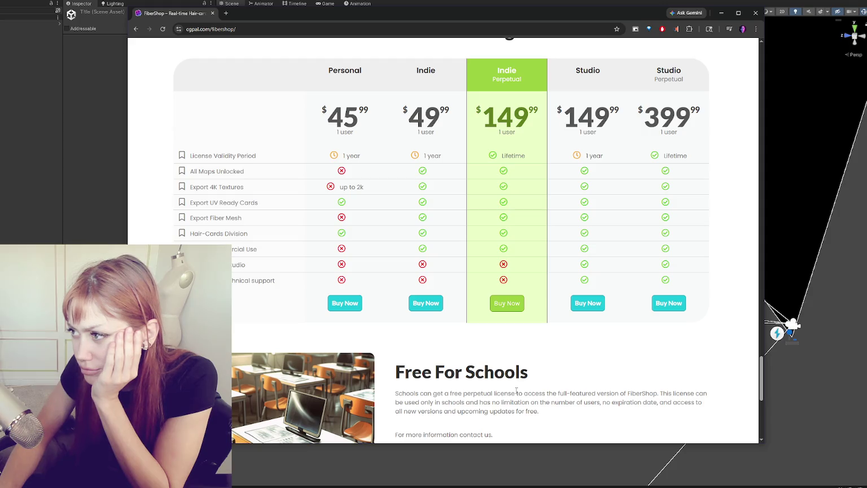
scroll(516, 389, "down", 2)
scroll(517, 392, "down", 1)
scroll(518, 395, "down", 2)
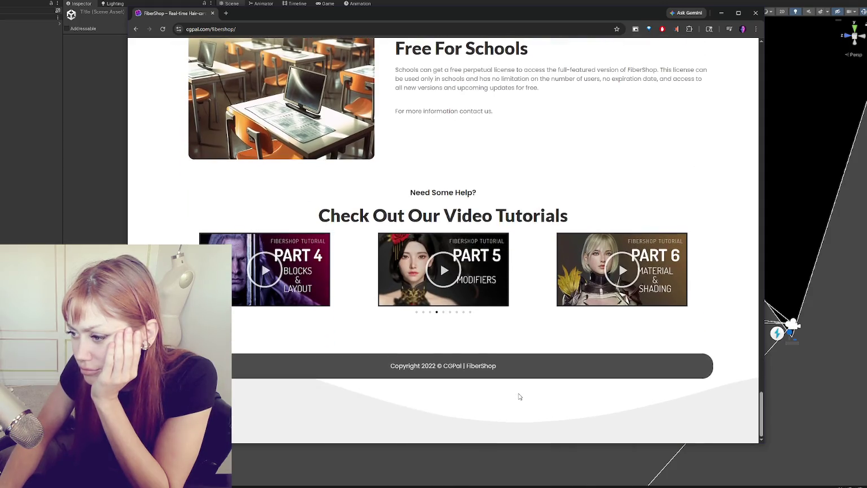
scroll(520, 396, "up", 4)
scroll(519, 396, "up", 1)
mouse_move(637, 15)
left_mouse_down()
mouse_move(363, 168)
mouse_move(0, 282)
left_mouse_up()
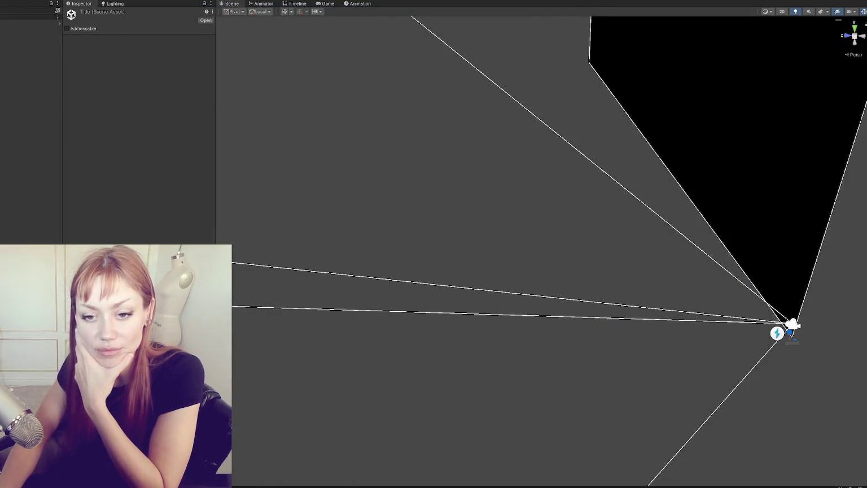
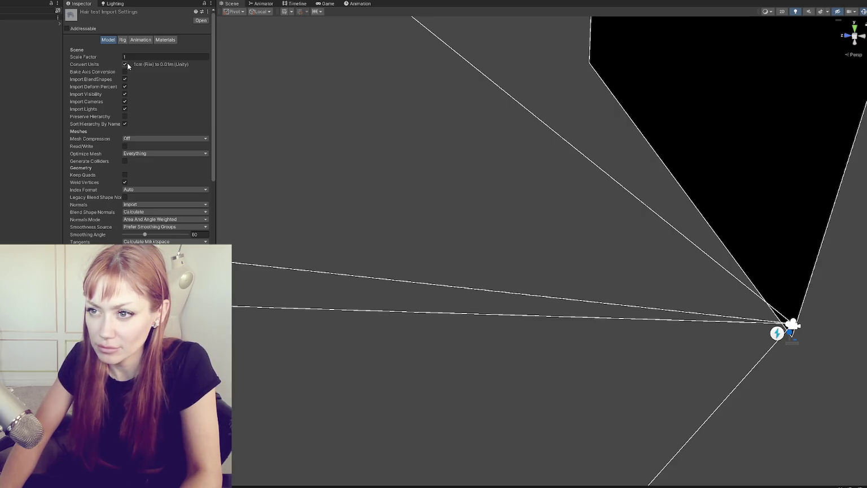
- Turn off blend shape, camera and light import on the hair model, and disable animation import
left_click(124, 80)
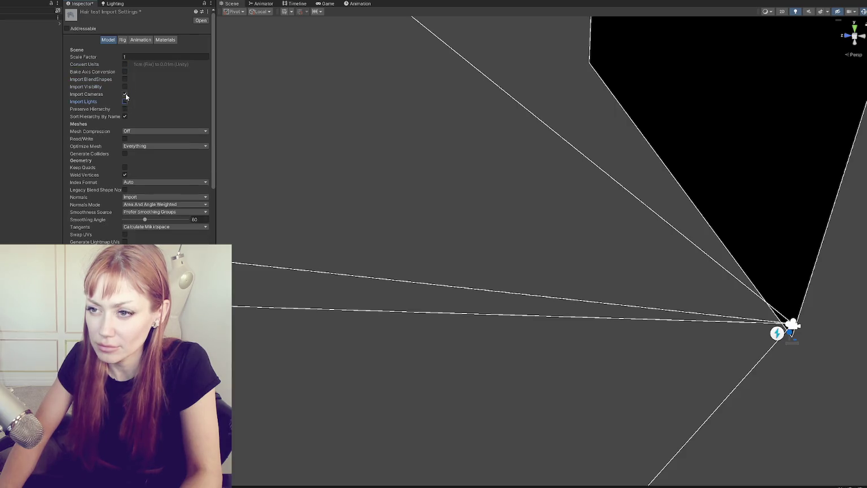
left_click(124, 154)
left_click(124, 242)
left_click(122, 41)
left_click(146, 51)
left_click(136, 55)
- Set Material Creation Mode to None and apply the hair test.fbx import settings
left_click(143, 40)
left_click(126, 57)
left_click(167, 39)
left_click(169, 51)
left_click(142, 54)
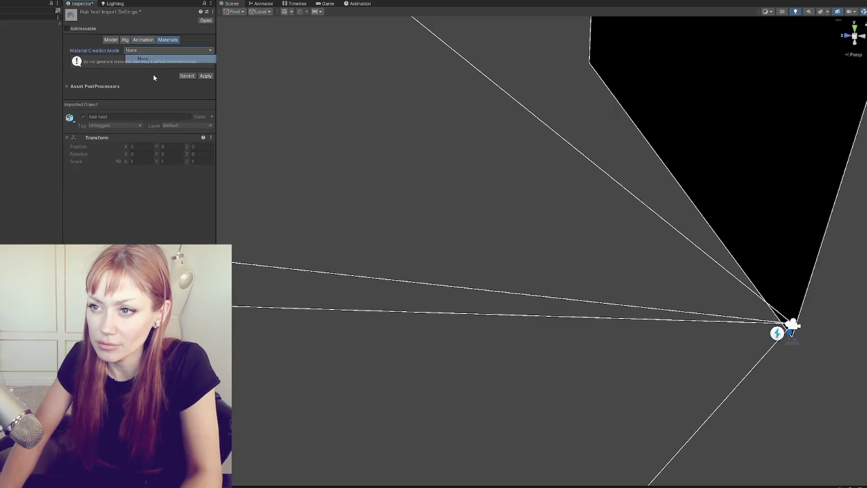
left_click(205, 76)
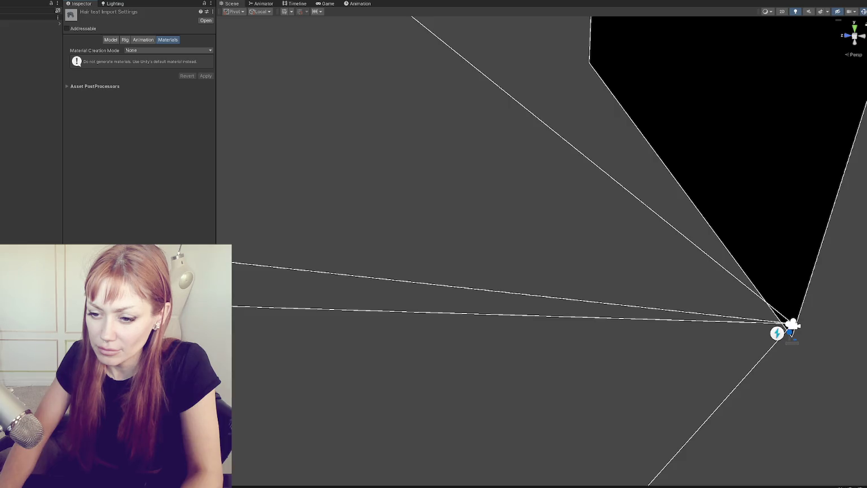
- Frame the hair model, then select all 278 hair pieces from polySurface2 in the Hierarchy
key("f")
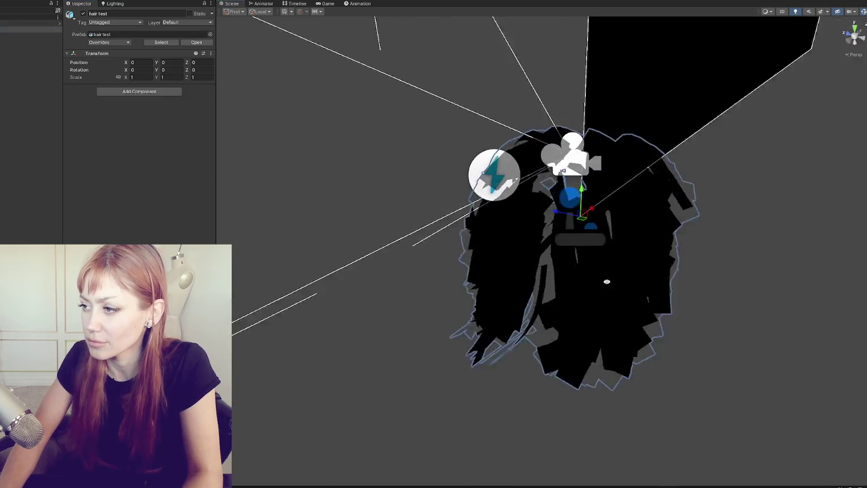
left_click_drag(607, 281, 618, 271, "alt")
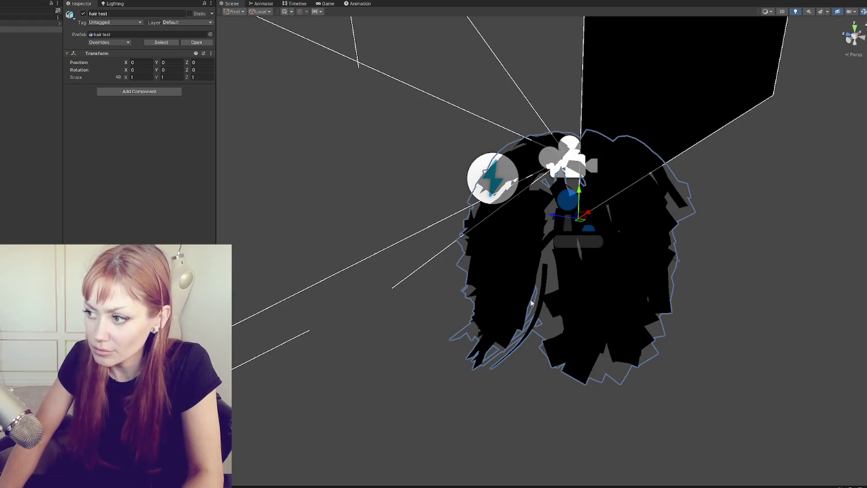
left_click(582, 296)
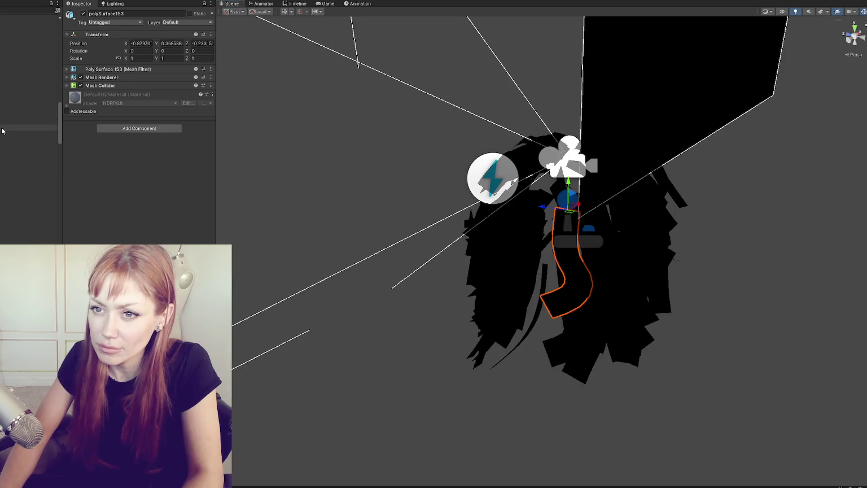
left_click(29, 35)
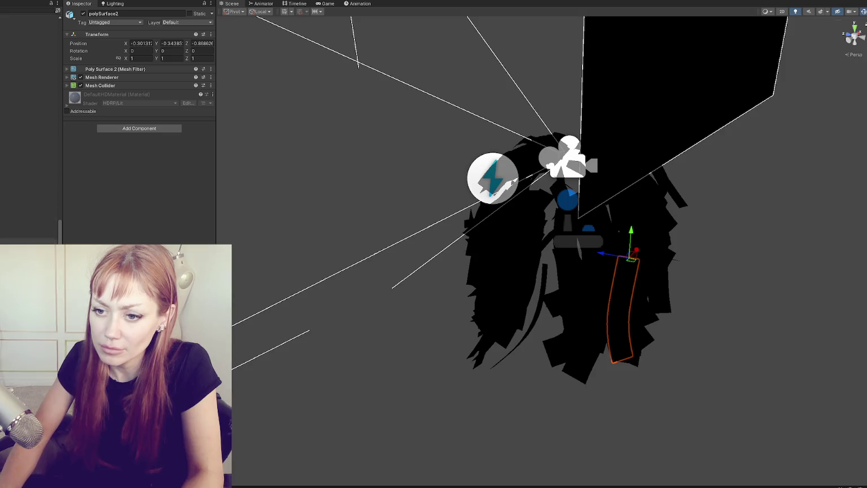
left_click(28, 240, "shift")
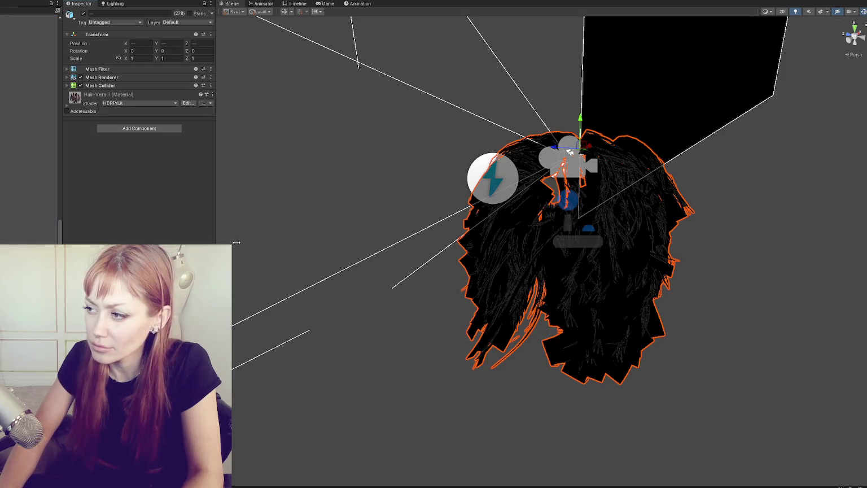
left_click_drag(236, 242, 753, 89, "alt")
- Turn on Scene view lighting and orbit around the brown textured hair cards
left_click(805, 13)
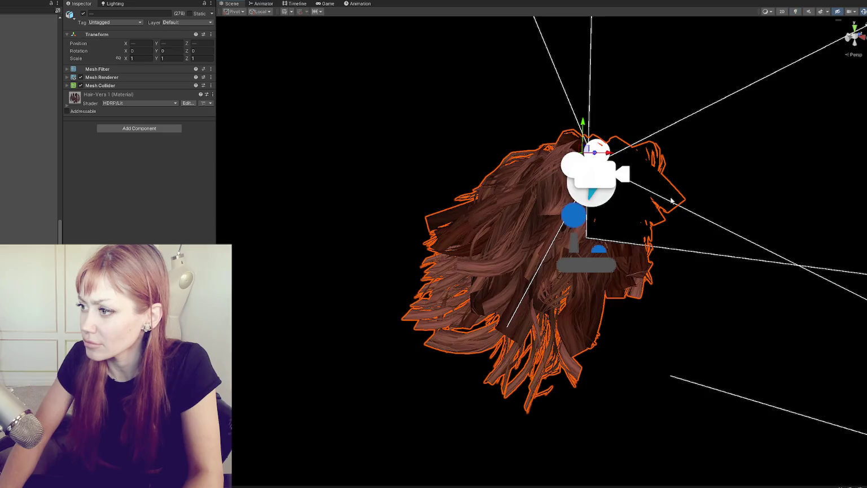
mouse_move(334, 184)
left_mouse_down("alt")
mouse_move(602, 209)
mouse_move(692, 233)
mouse_move(541, 242)
left_mouse_up("alt")
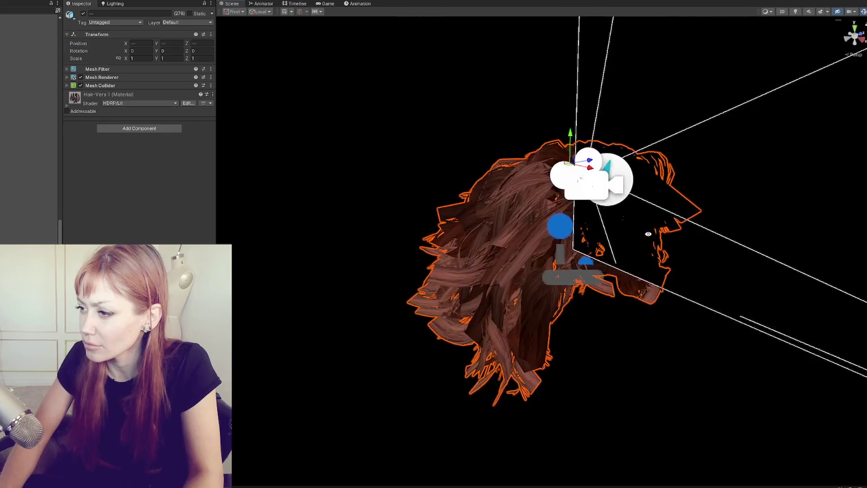
mouse_move(543, 235)
left_mouse_down("alt")
mouse_move(626, 229)
mouse_move(461, 263)
mouse_move(525, 242)
mouse_move(197, 209)
mouse_move(62, 219)
mouse_move(344, 195)
mouse_move(587, 198)
mouse_move(527, 211)
mouse_move(732, 229)
mouse_move(858, 221)
mouse_move(799, 199)
mouse_move(467, 209)
mouse_move(364, 201)
mouse_move(206, 214)
left_mouse_up("alt")
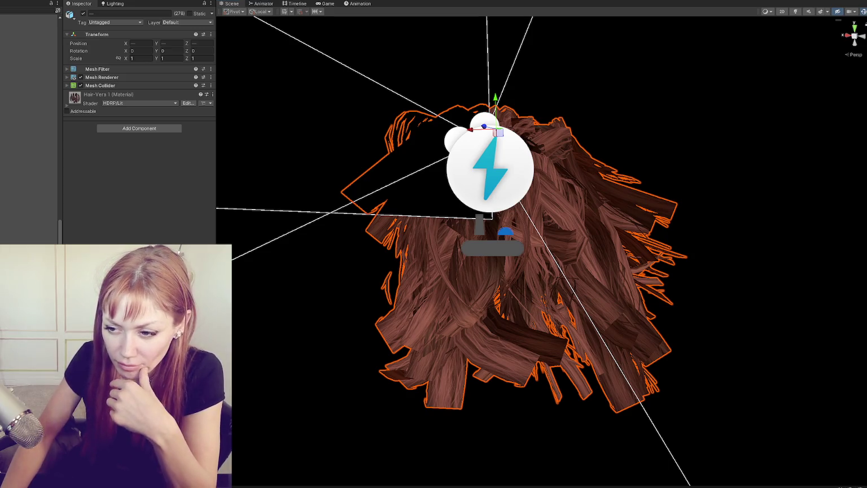
- Reselect the hair test object and select all 278 hair pieces starting at polySurface2
key("shift+d")
left_click(428, 317)
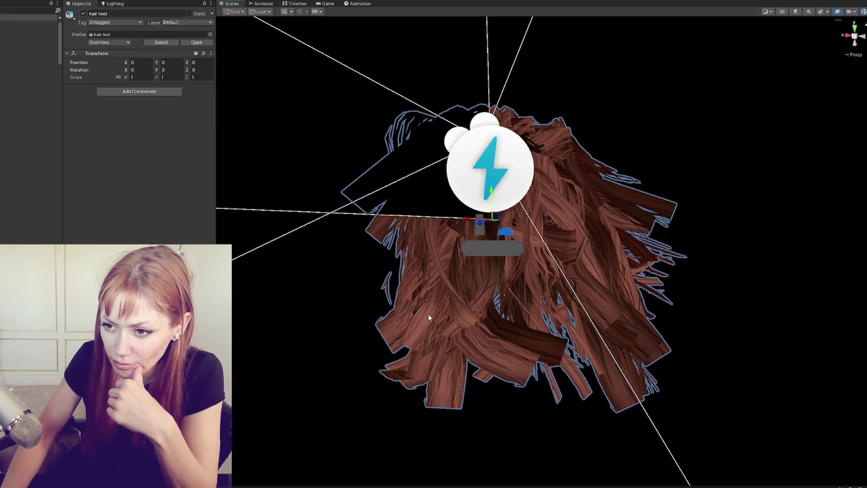
left_click(463, 308)
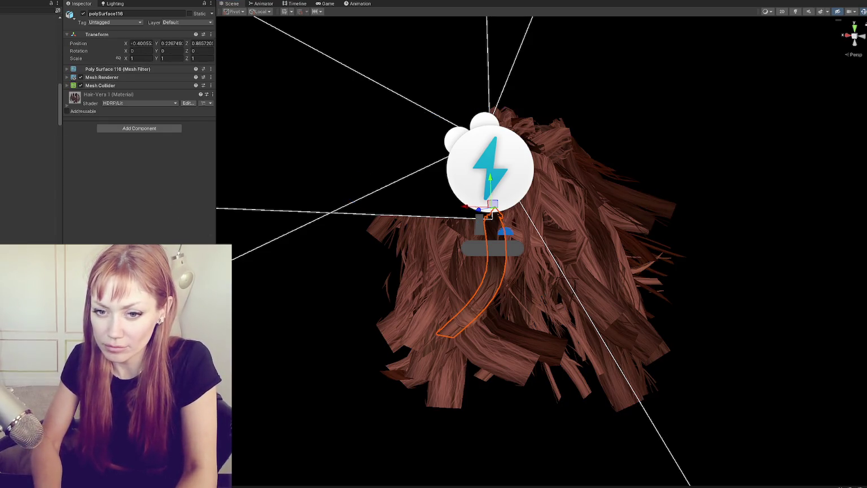
scroll(139, 130, "down", 5)
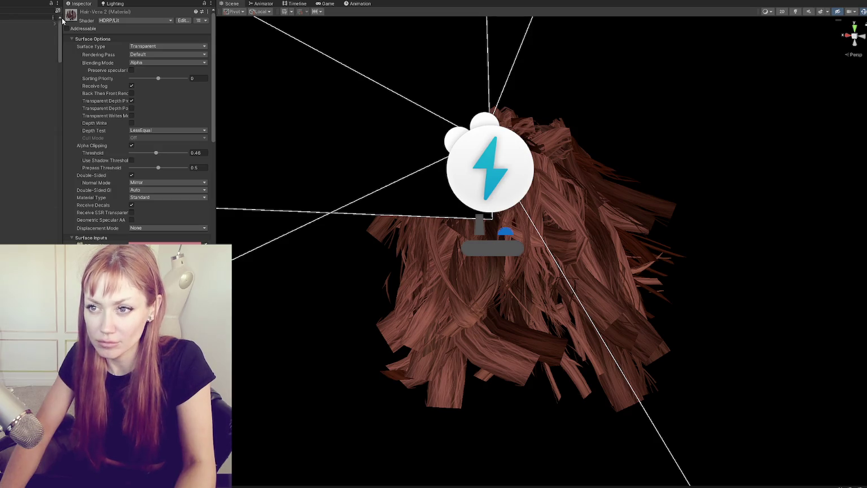
left_click(22, 161)
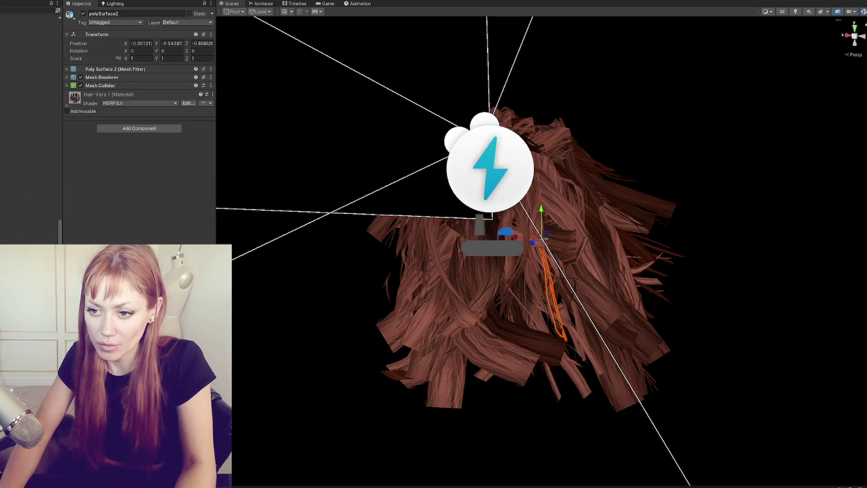
key("ctrl+a")
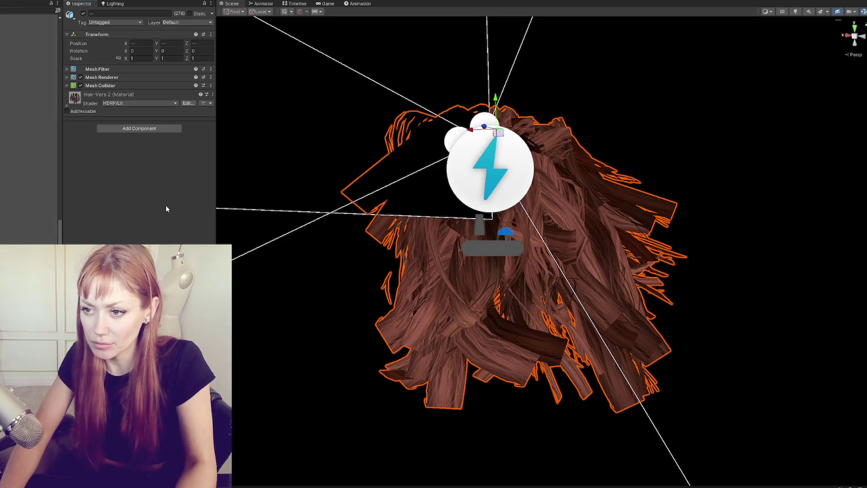
- In the Hair-Vera 2 material, toggle Receive fog off and back on, then bring up Surface Type options
left_click(74, 97)
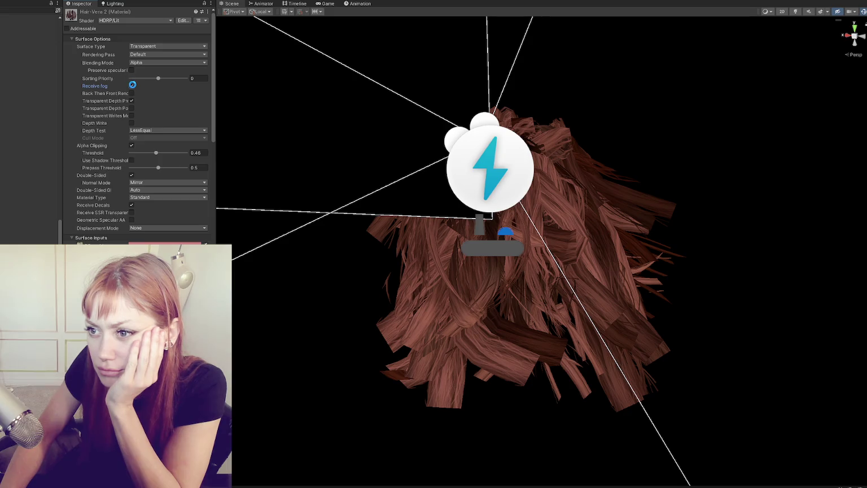
left_click(132, 86)
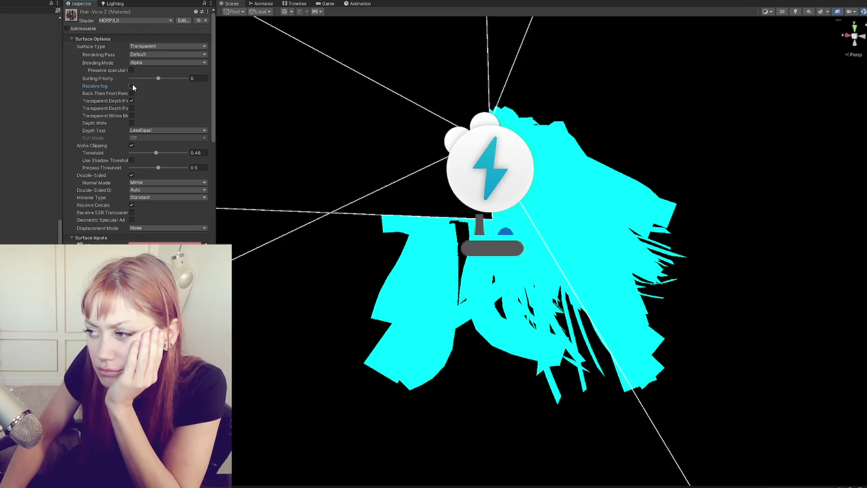
left_click(132, 86)
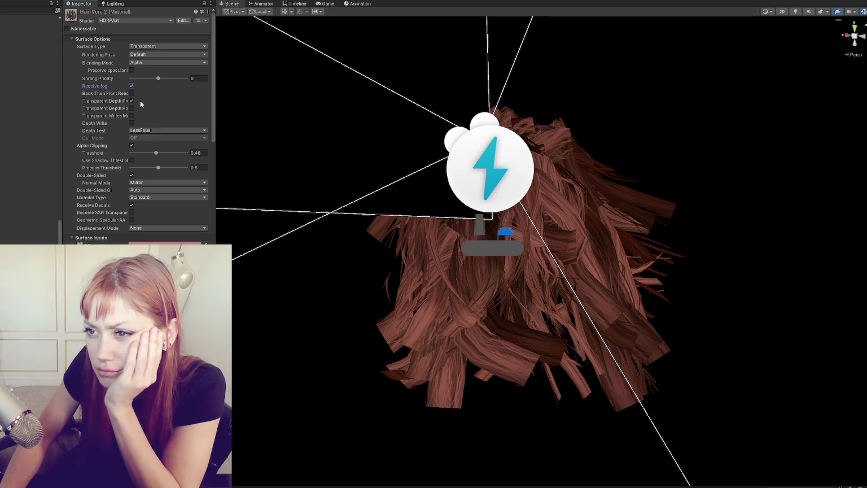
left_click(132, 71)
left_click(144, 48)
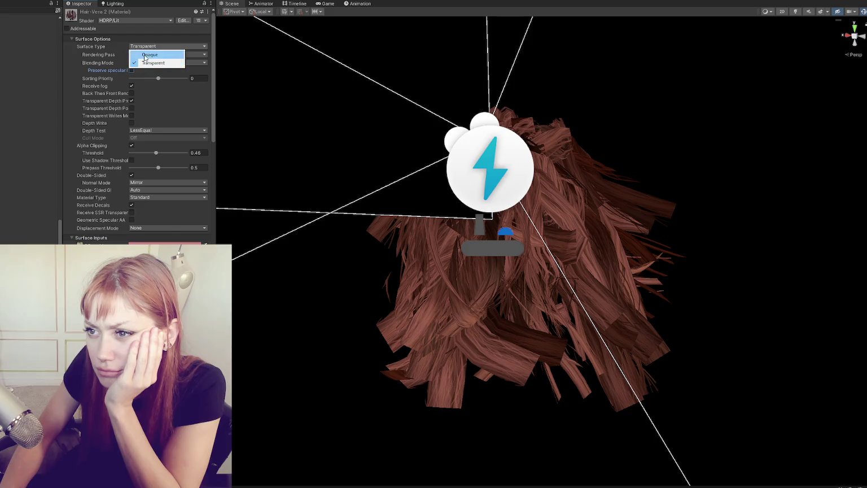
- Make the hair material Opaque and raise its alpha clipping threshold to 1
left_click(144, 55)
left_click_drag(142, 78, 183, 75)
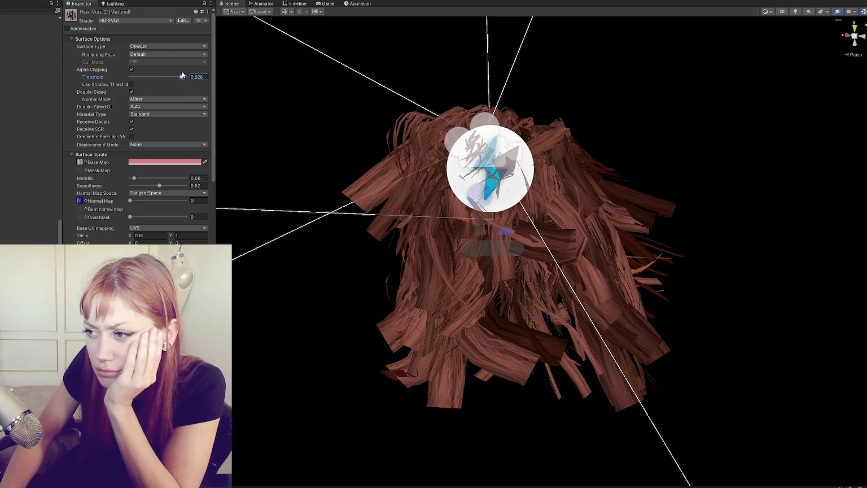
mouse_move(504, 227)
left_mouse_down("alt")
mouse_move(564, 209)
mouse_move(236, 202)
mouse_move(261, 233)
mouse_move(546, 248)
mouse_move(637, 234)
mouse_move(654, 211)
mouse_move(383, 232)
mouse_move(238, 232)
left_mouse_up("alt")
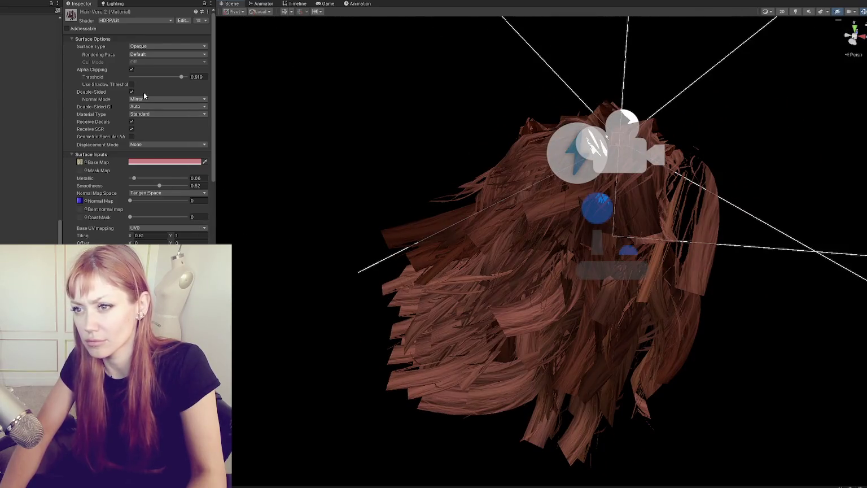
mouse_move(182, 77)
left_mouse_down()
mouse_move(145, 77)
mouse_move(214, 78)
mouse_move(180, 77)
mouse_move(200, 72)
left_mouse_up()
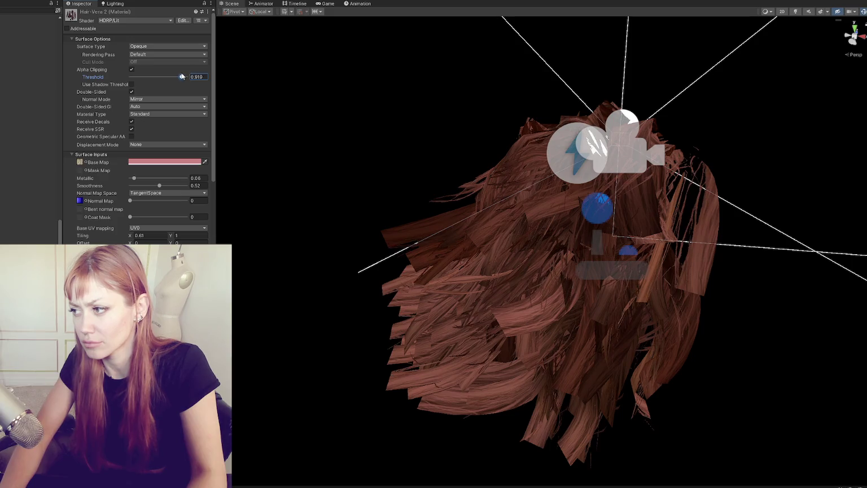
mouse_move(448, 146)
left_mouse_down("alt")
mouse_move(310, 117)
mouse_move(404, 110)
mouse_move(534, 119)
mouse_move(429, 124)
left_mouse_up("alt")
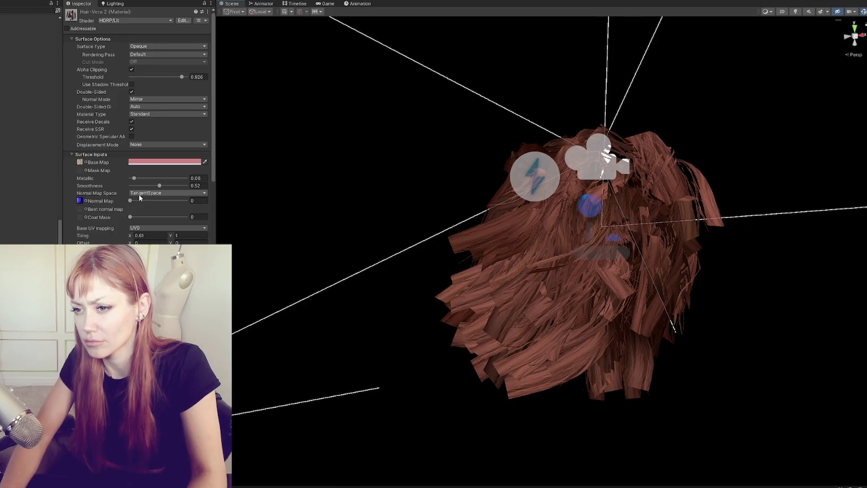
- Set the normal map strength to 0.82 and inspect the hair normals from several angles
left_click_drag(131, 201, 135, 201)
mouse_move(373, 209)
left_mouse_down("alt")
mouse_move(302, 197)
mouse_move(177, 195)
mouse_move(176, 150)
mouse_move(147, 136)
mouse_move(247, 137)
mouse_move(325, 201)
mouse_move(365, 182)
mouse_move(227, 189)
mouse_move(111, 163)
mouse_move(10, 180)
mouse_move(59, 215)
mouse_move(406, 184)
mouse_move(473, 216)
mouse_move(499, 209)
mouse_move(514, 240)
mouse_move(728, 253)
mouse_move(658, 236)
mouse_move(416, 286)
left_mouse_up("alt")
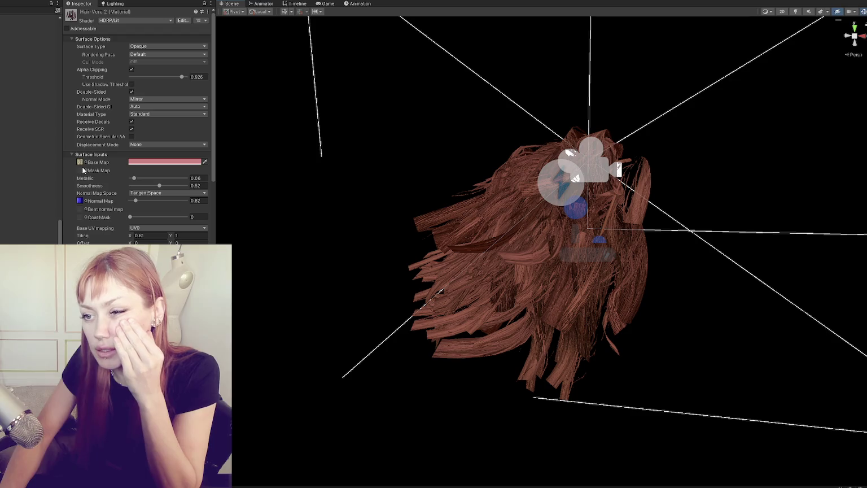
mouse_move(503, 257)
left_mouse_down("alt")
mouse_move(604, 248)
mouse_move(250, 237)
mouse_move(691, 232)
mouse_move(461, 242)
left_mouse_up("alt")
scroll(461, 242, "up", 2)
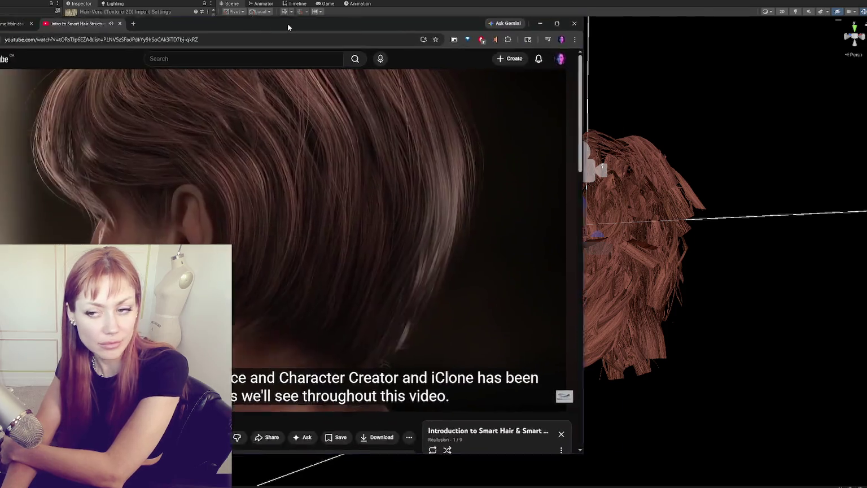
- Position the Smart Hair tutorial window, pause the video and scrub through it
left_click_drag(288, 23, 460, 22)
left_click(639, 201)
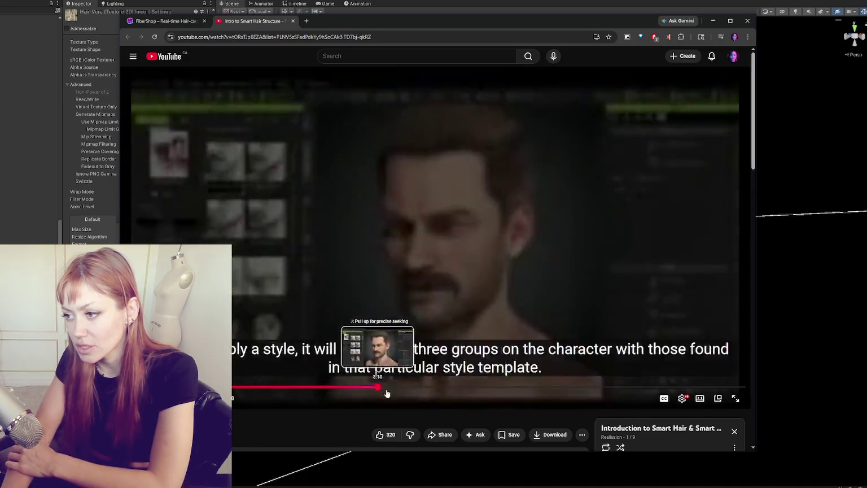
left_click_drag(379, 388, 734, 389)
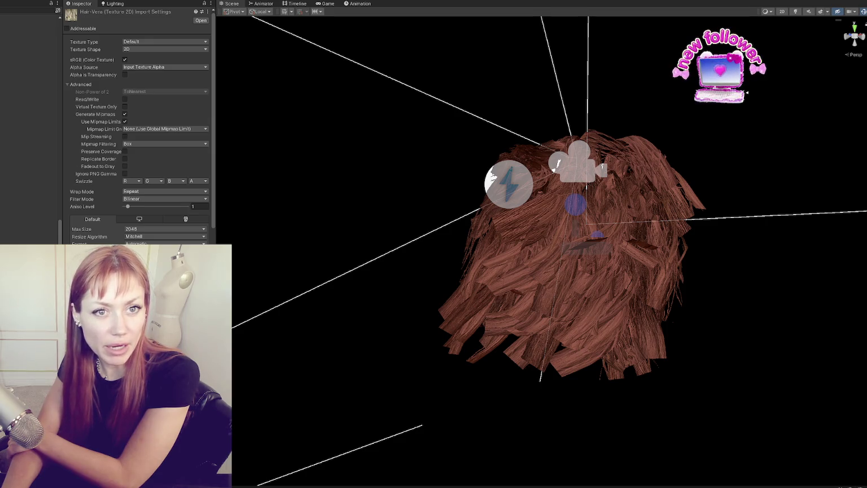
- Bring the Smart Hair tutorial in front of Unity and move it to 1:33
key("alt+Tab")
mouse_move(273, 354)
left_mouse_down()
mouse_move(446, 360)
mouse_move(274, 354)
left_mouse_up()
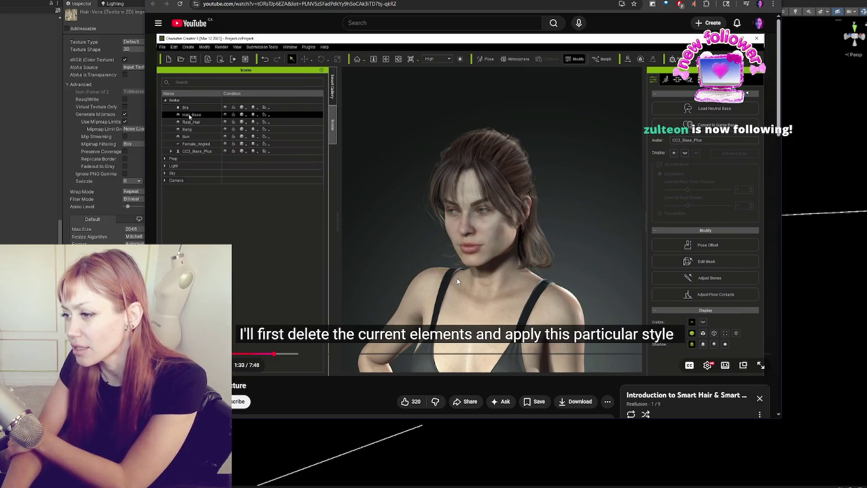
- Jump through the tutorial from 1:39 past the beard and shader parameters sections to 7:25
left_click(281, 354)
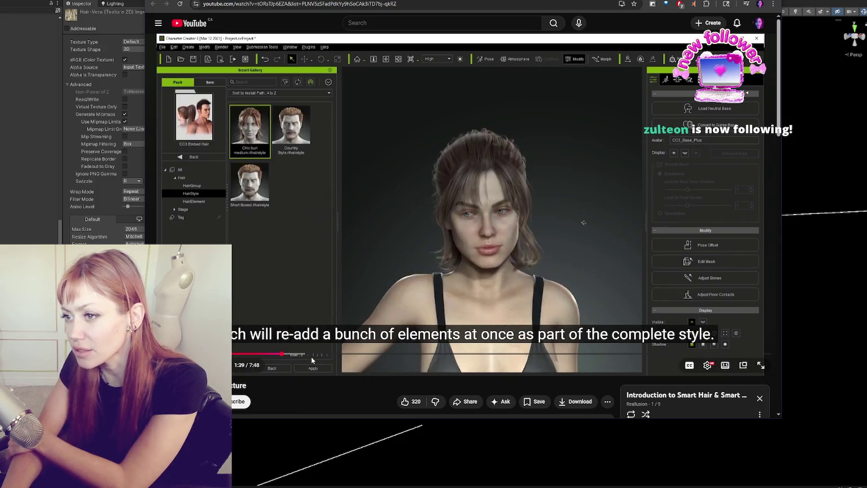
left_click(299, 353)
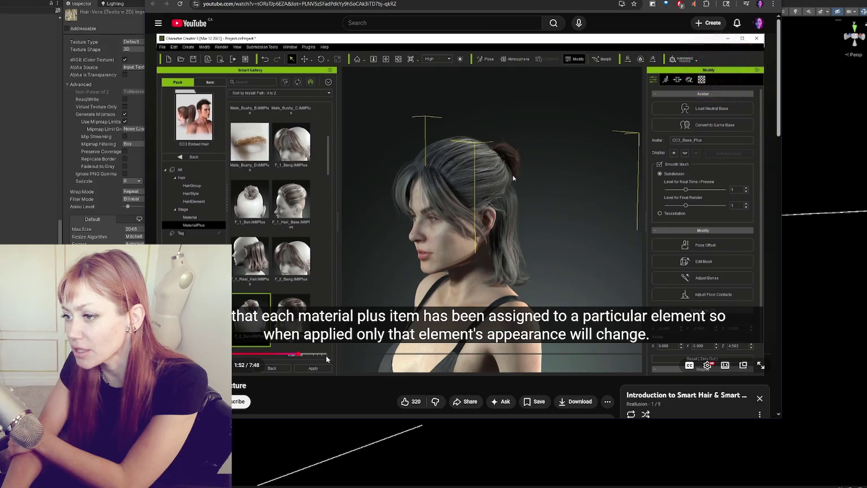
left_click(387, 354)
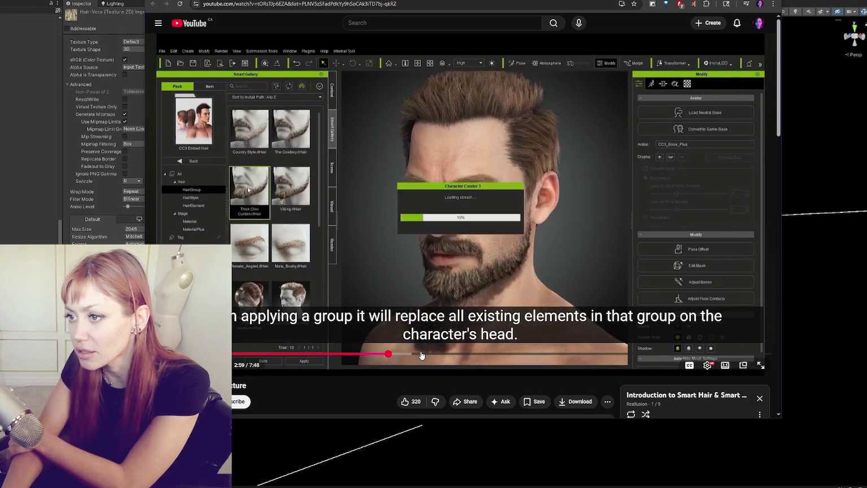
left_click_drag(421, 355, 453, 354)
left_click(513, 354)
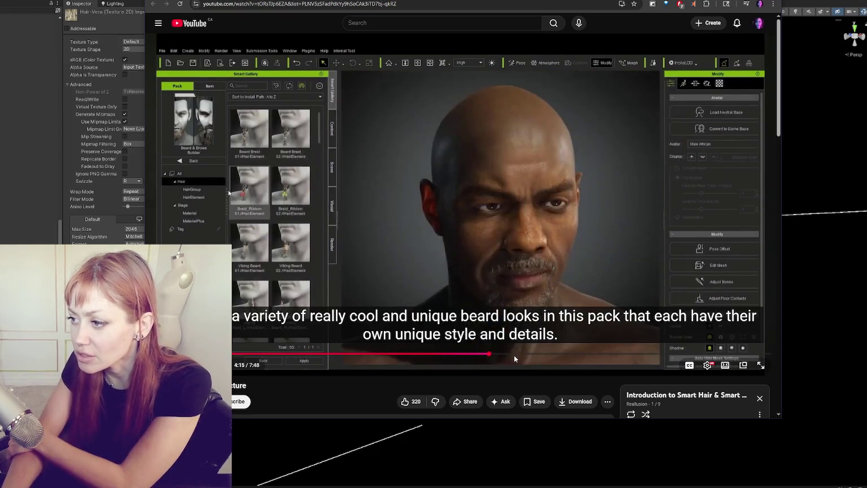
left_click(533, 355)
left_click(589, 355)
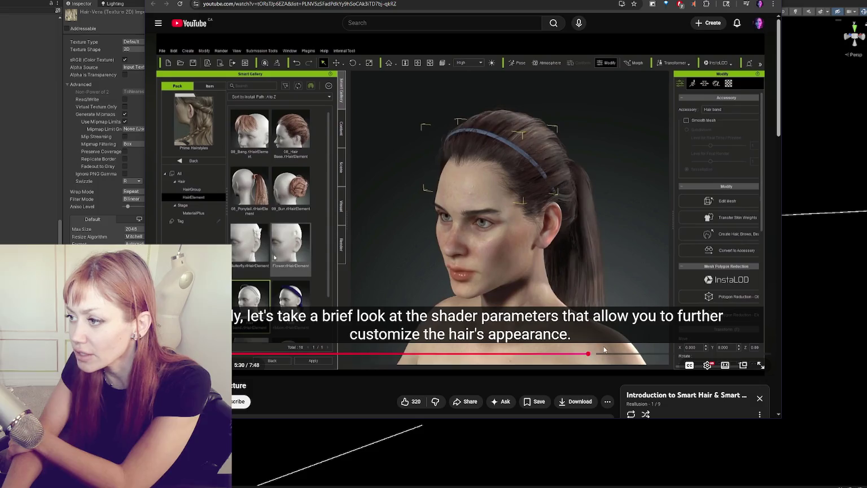
left_click(628, 354)
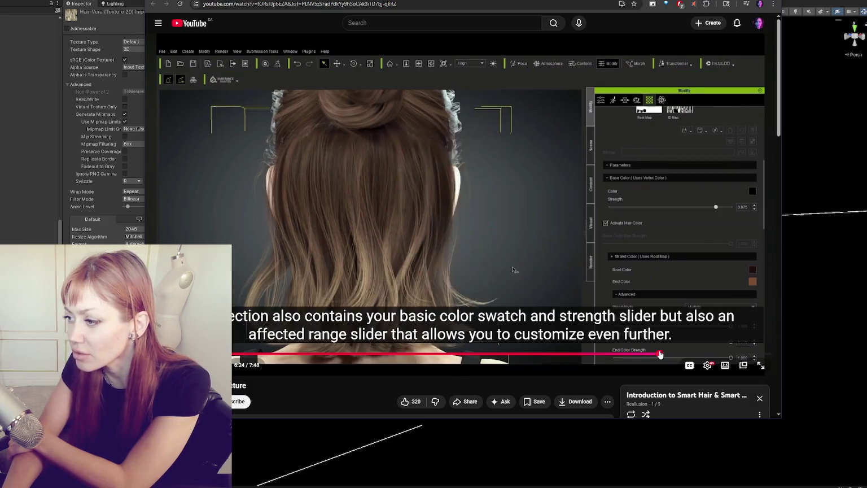
left_click(702, 355)
left_click(731, 354)
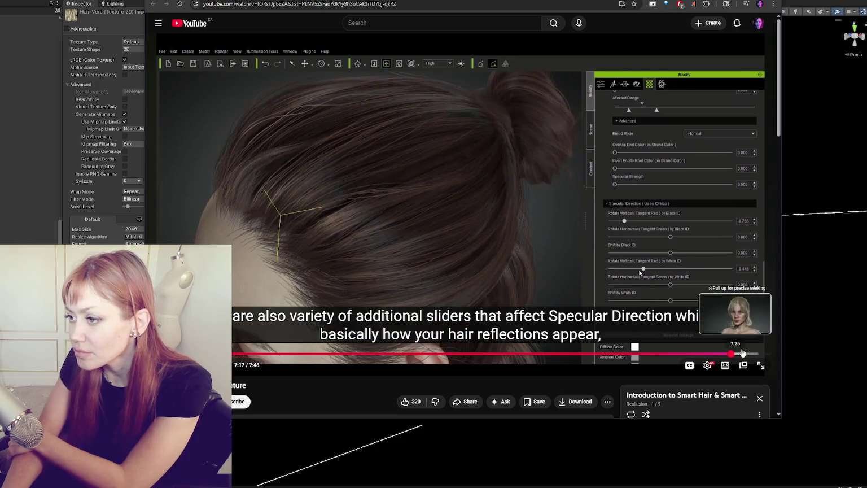
left_click(741, 354)
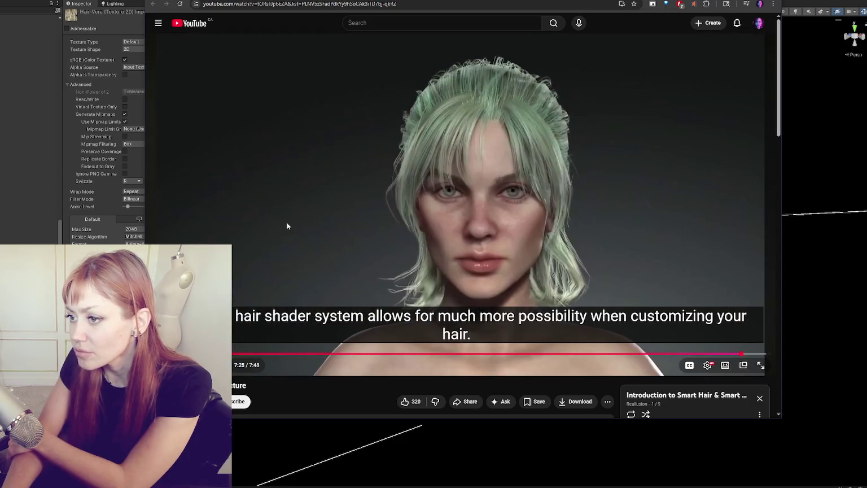
- Expand the tutorial video's full description below the player
scroll(396, 232, "down", 4)
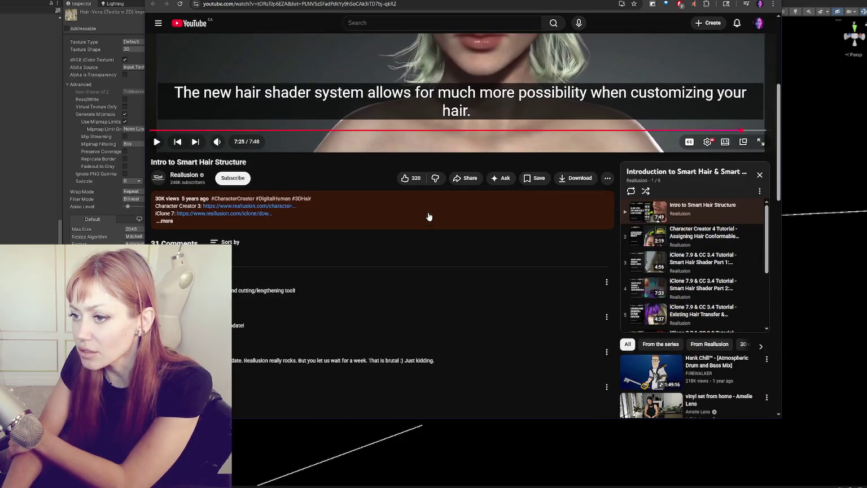
left_click(243, 208)
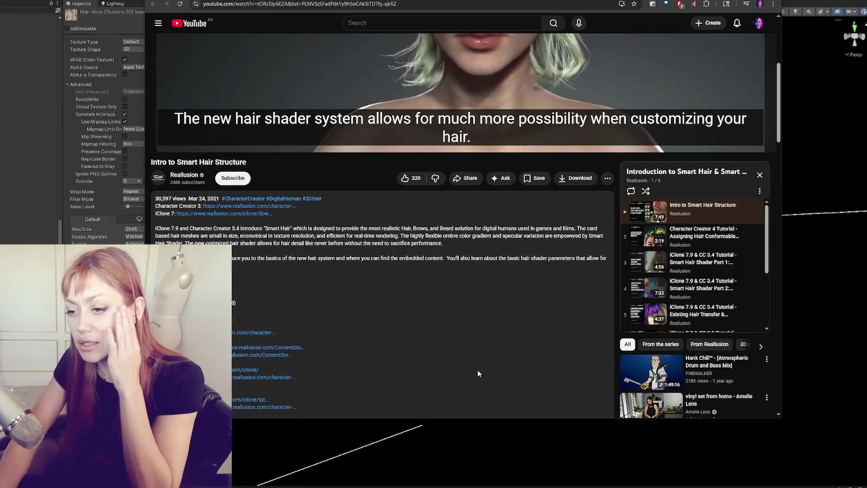
scroll(508, 237, "up", 4)
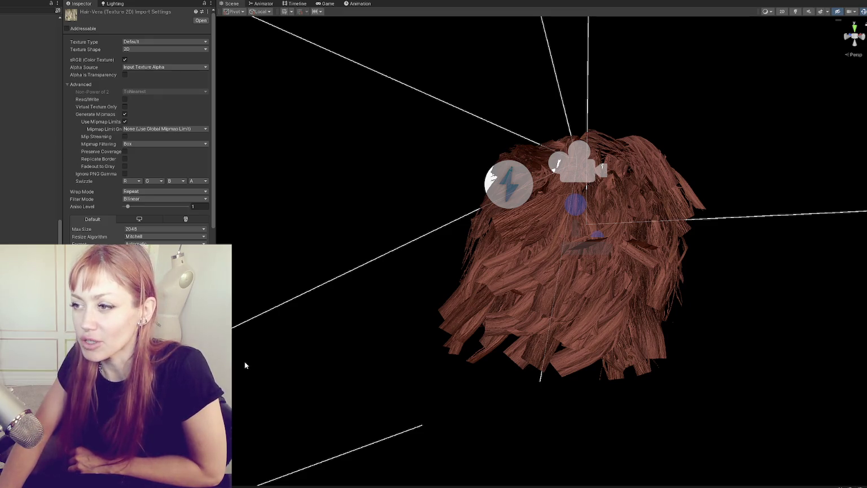
- Orbit the hair mesh through side and frontal views, then switch to the FiberShop page
left_click_drag(233, 437, 442, 200, "alt")
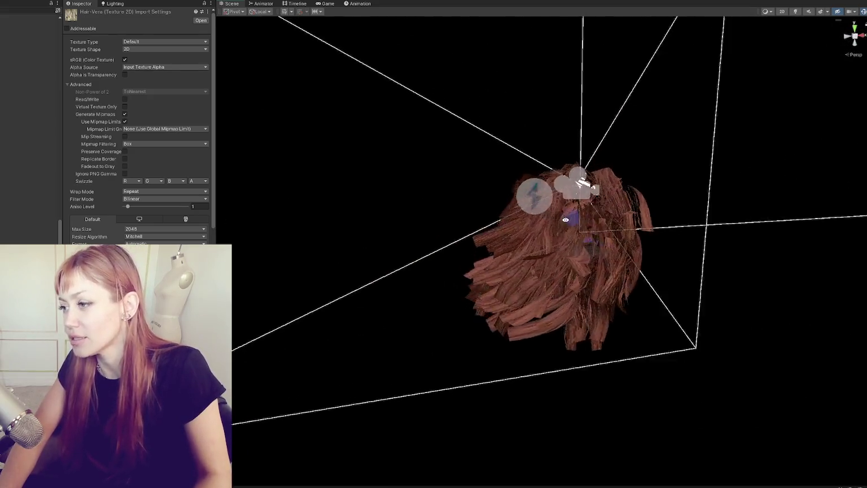
mouse_move(442, 201)
left_mouse_down("alt")
mouse_move(392, 237)
mouse_move(410, 305)
left_mouse_up("alt")
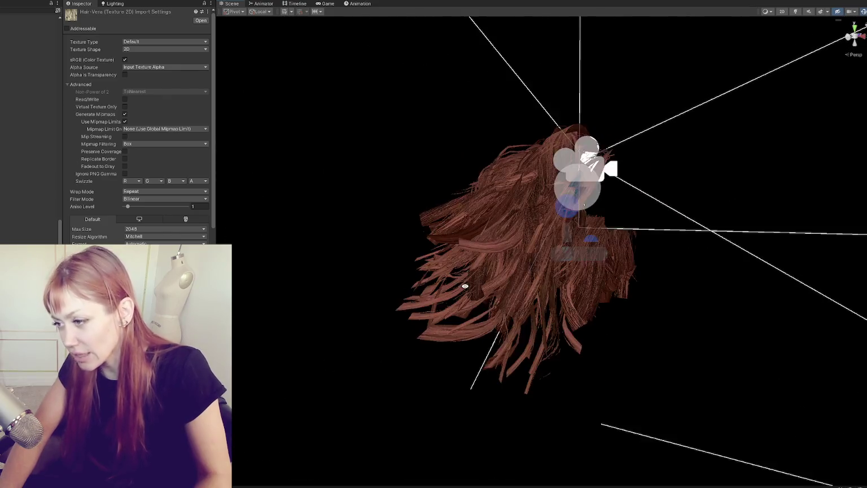
left_click_drag(410, 305, 819, 305, "alt")
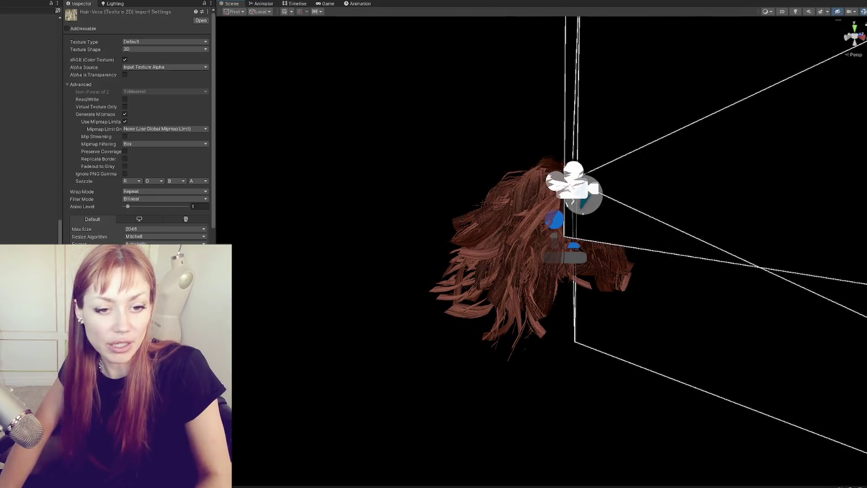
key("alt+Tab")
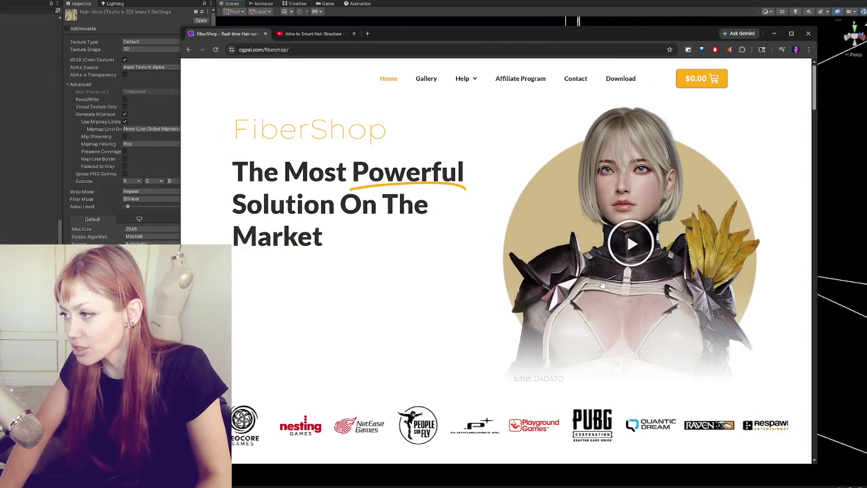
- Scroll the FiberShop page down to the Plans And Pricing section
scroll(472, 299, "down", 4)
scroll(473, 299, "down", 10)
scroll(497, 296, "down", 10)
scroll(525, 294, "down", 8)
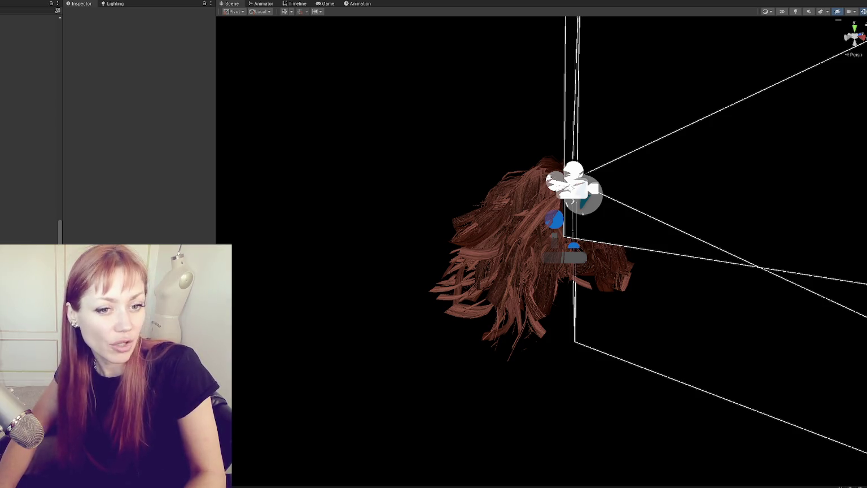
- Preview the Reallusion and 'CC4 Change Eyes Color' results in the cc4 Google Images search
key("alt+Tab")
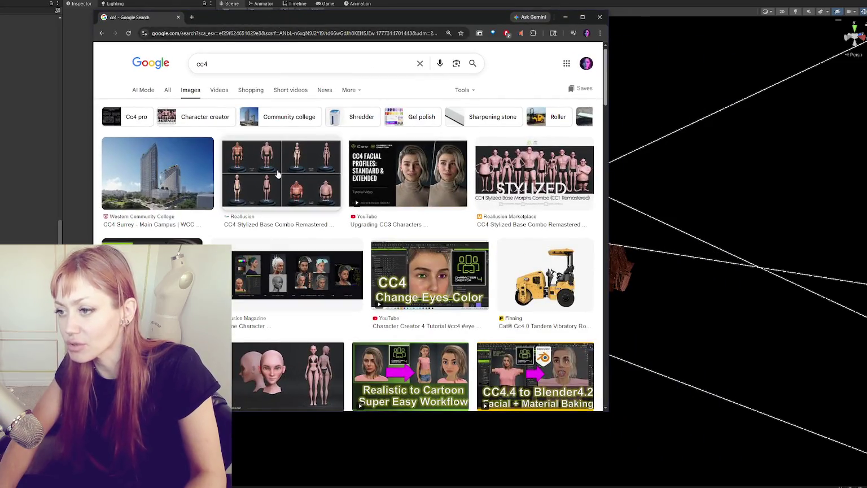
left_click(277, 174)
scroll(310, 163, "down", 3)
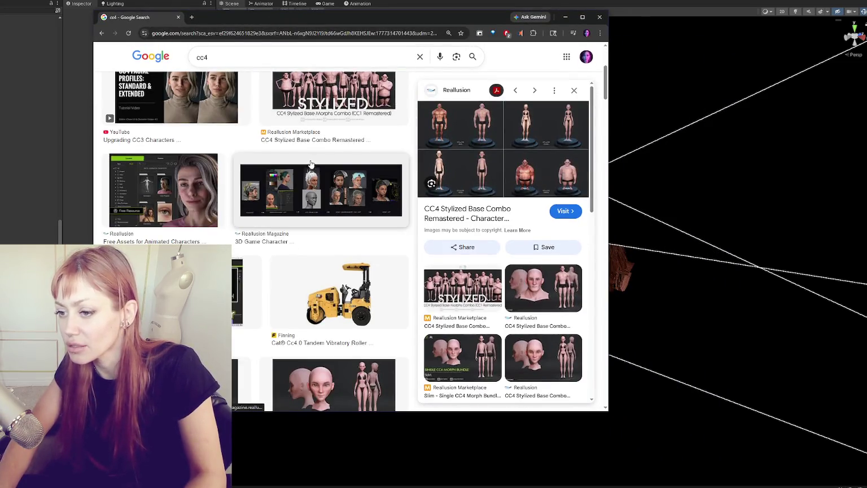
scroll(310, 164, "down", 3)
left_click(192, 123)
scroll(195, 130, "down", 2)
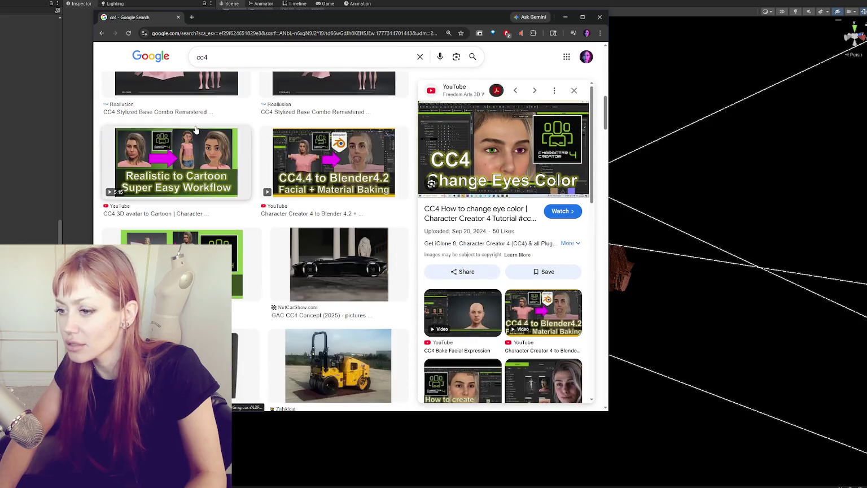
key("alt+Tab")
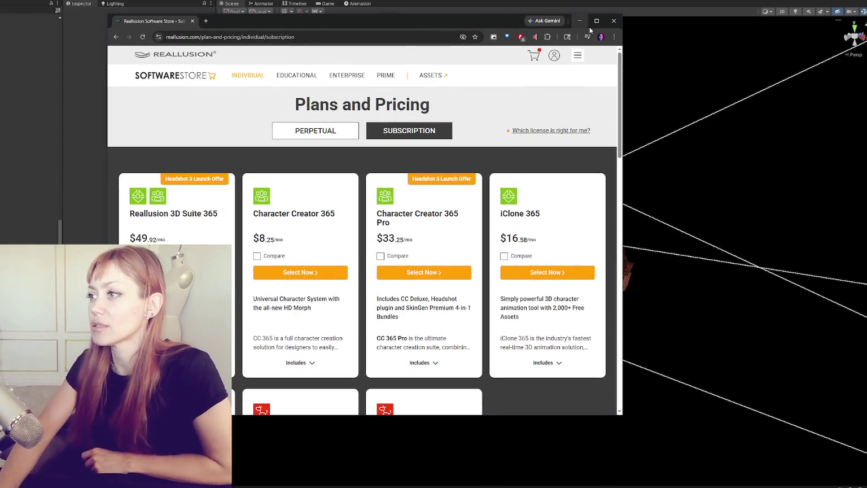
- Maximize the store window and switch Plans and Pricing to perpetual licences, showing the $329 CC5 + Headshot 3 bundle
left_click(596, 21)
left_click(321, 93)
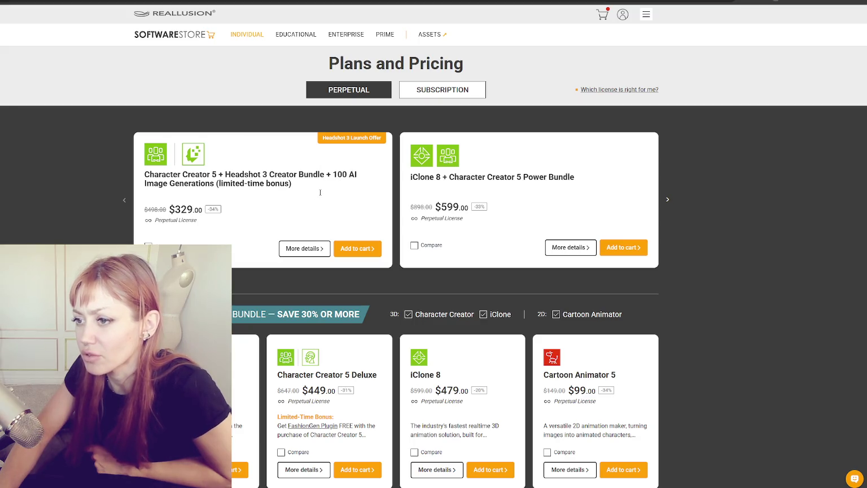
scroll(542, 209, "down", 2)
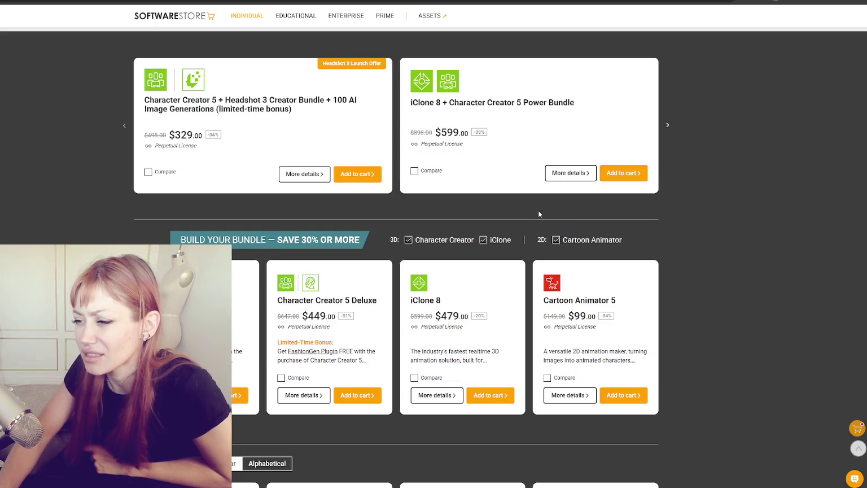
scroll(539, 213, "down", 2)
scroll(540, 212, "down", 3)
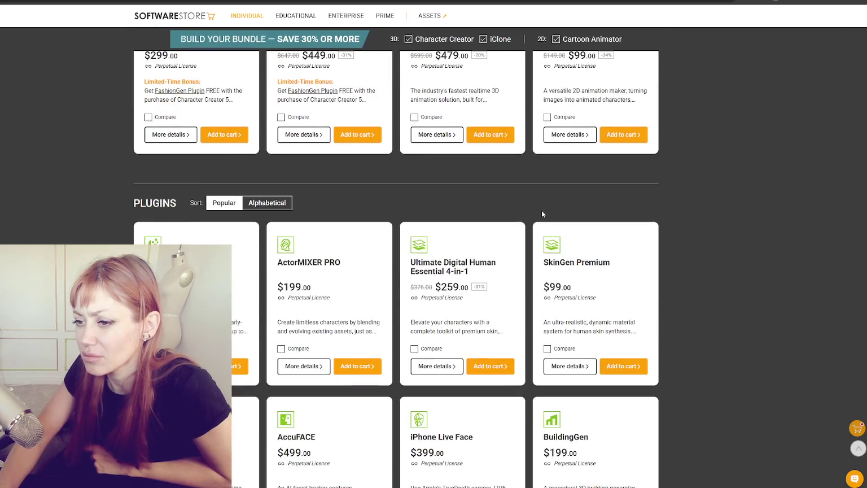
scroll(543, 211, "down", 3)
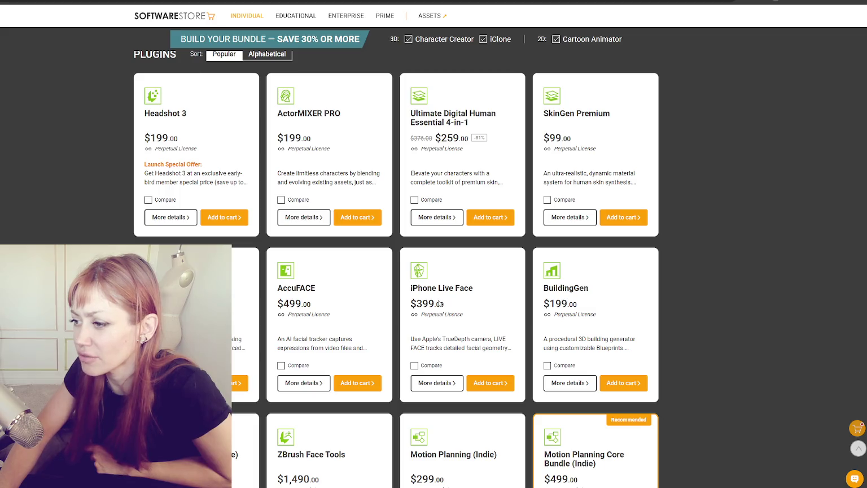
scroll(260, 304, "down", 3)
scroll(261, 288, "down", 2)
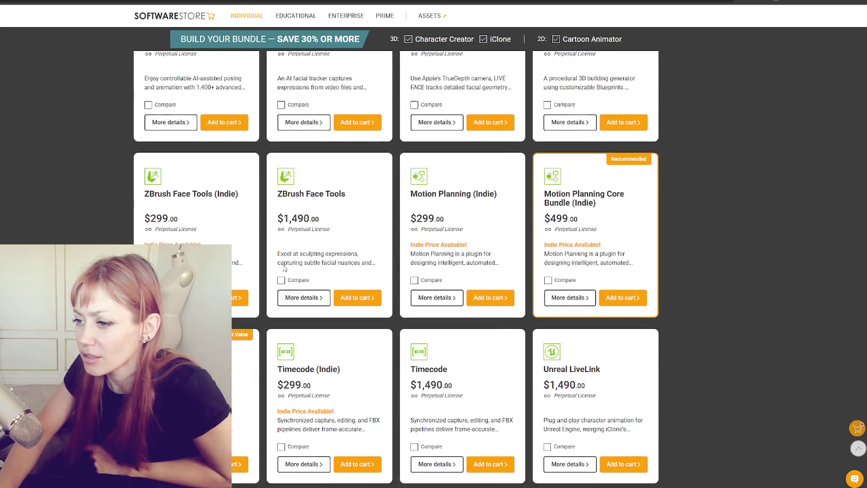
scroll(325, 189, "down", 1)
scroll(325, 190, "down", 2)
scroll(326, 190, "down", 1)
scroll(330, 192, "down", 2)
scroll(330, 192, "down", 2)
scroll(339, 192, "down", 1)
scroll(356, 191, "down", 3)
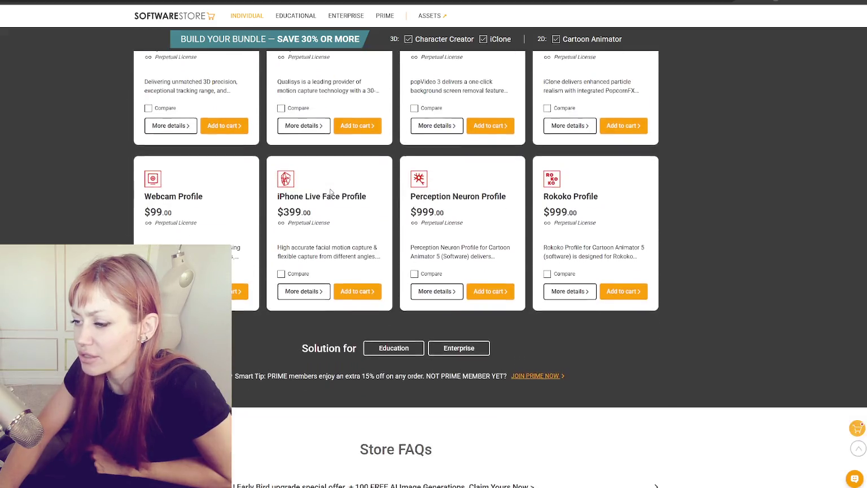
scroll(369, 190, "up", 1)
scroll(369, 190, "up", 2)
scroll(523, 299, "up", 2)
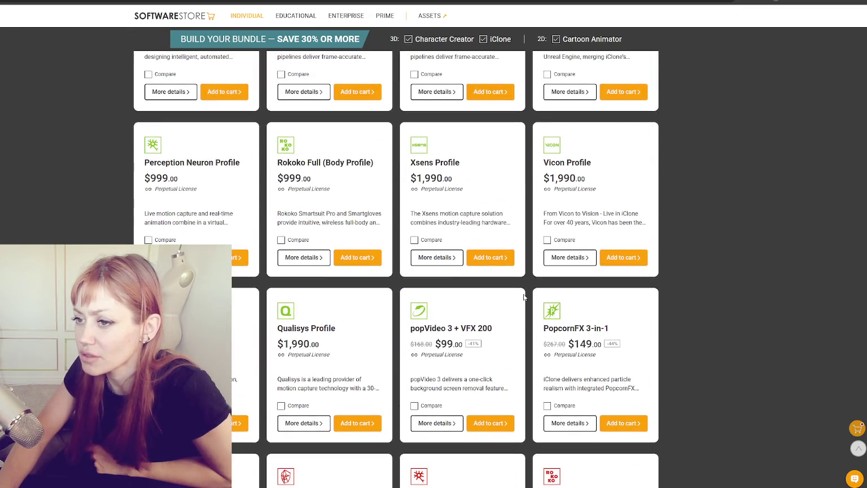
scroll(518, 291, "up", 1)
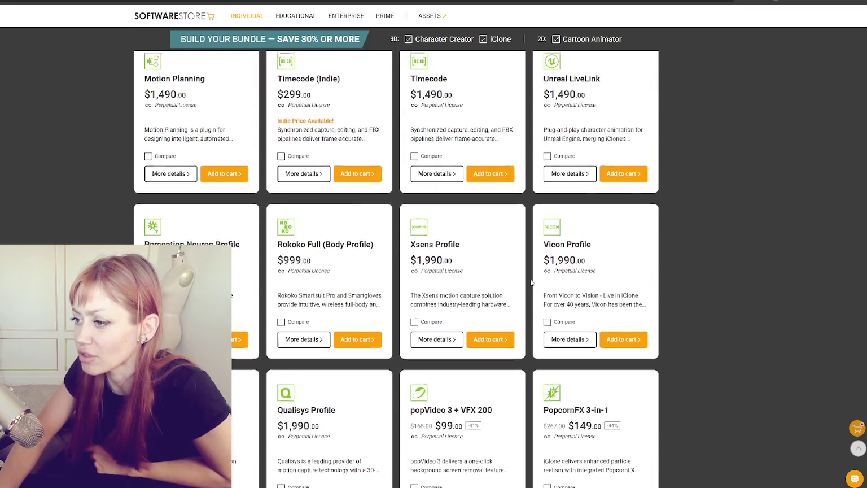
scroll(532, 282, "up", 2)
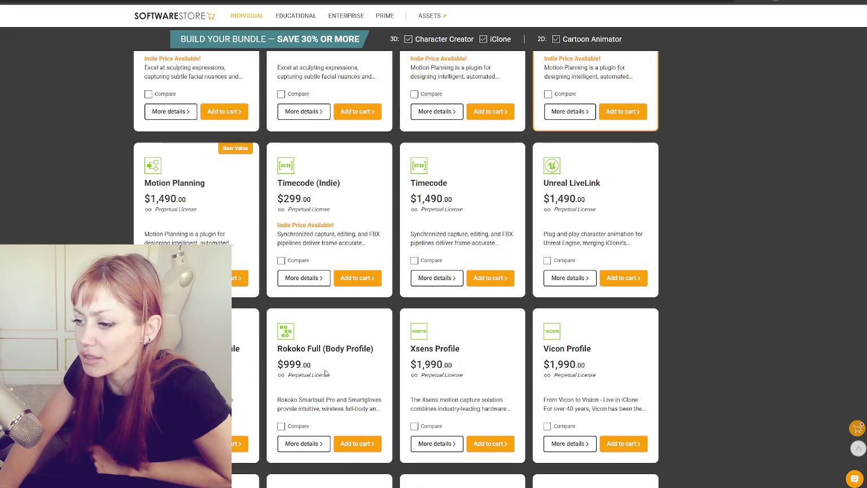
left_click_drag(287, 349, 468, 351)
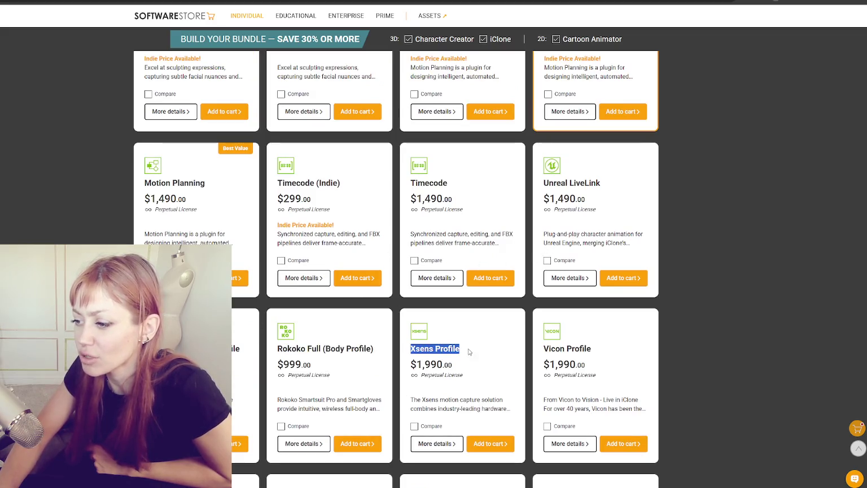
left_click_drag(277, 348, 375, 350)
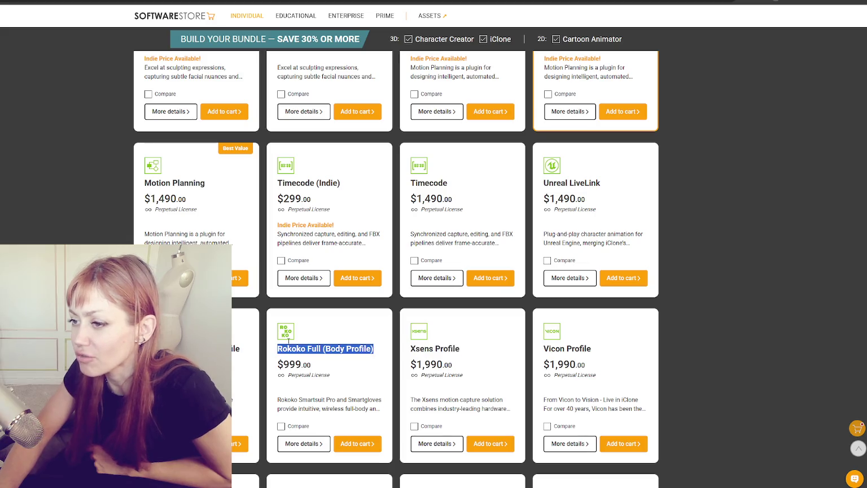
scroll(290, 388, "up", 3)
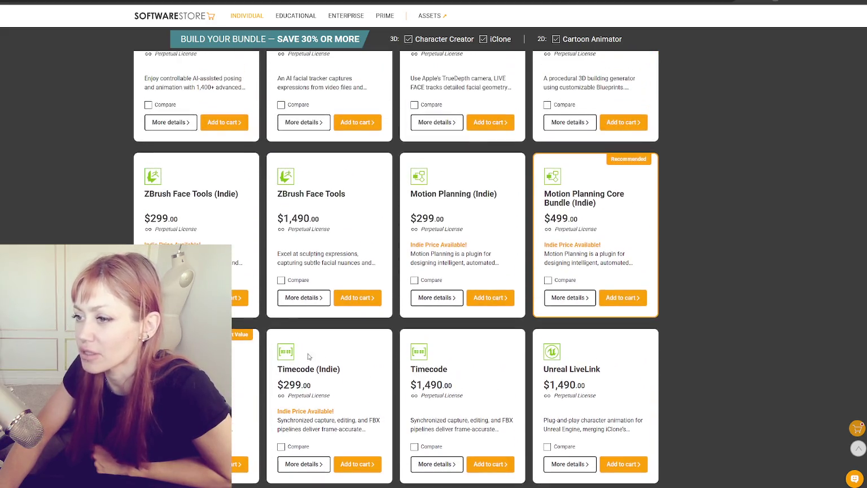
left_click_drag(277, 193, 359, 199)
scroll(360, 199, "up", 2)
left_click_drag(277, 330, 329, 340)
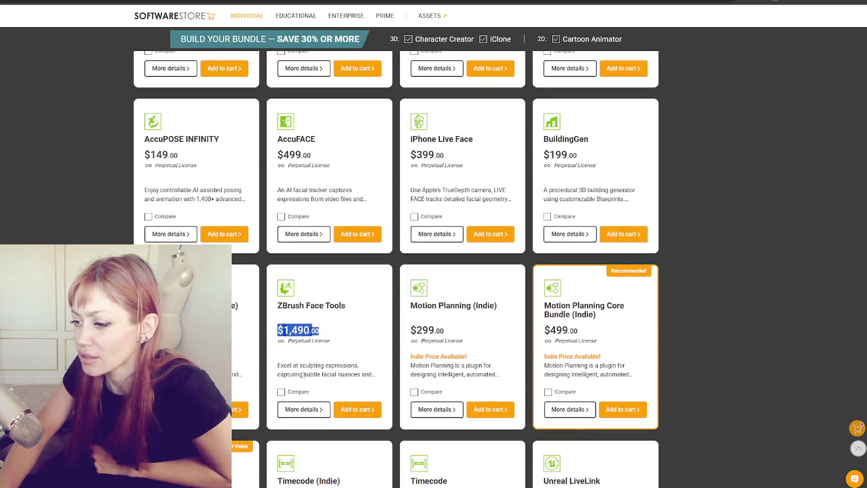
left_click(289, 305)
left_click_drag(277, 305, 379, 377)
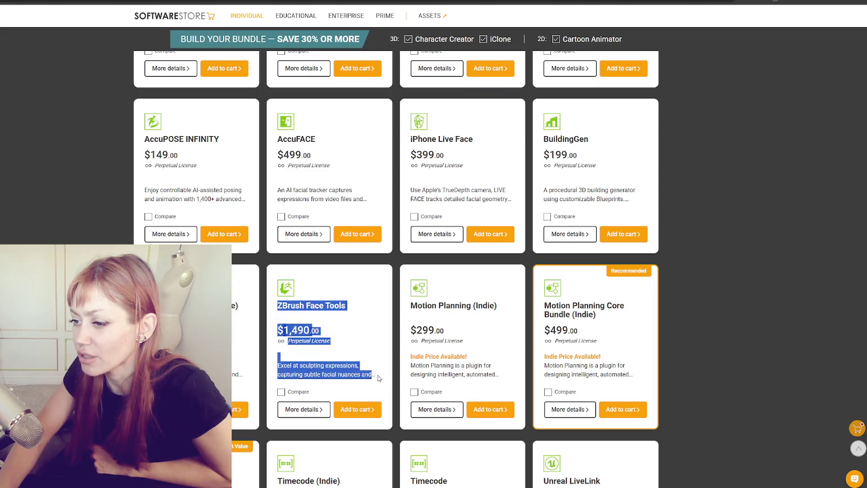
left_click(366, 360)
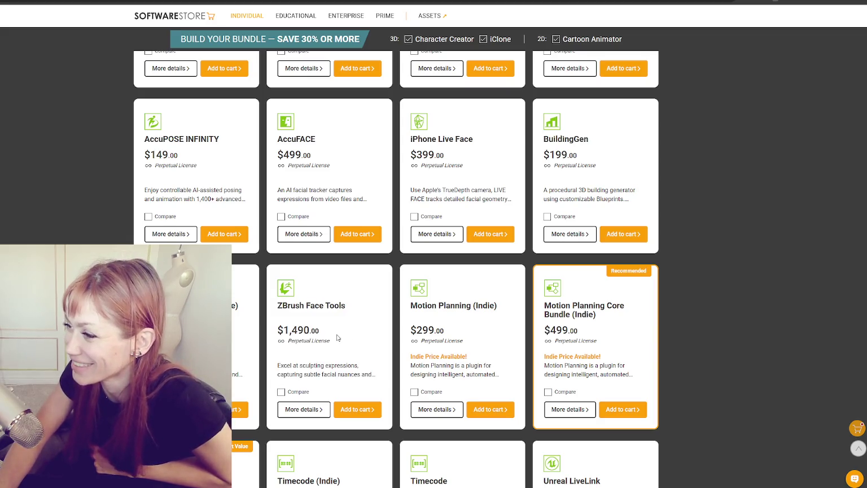
triple_click(313, 305)
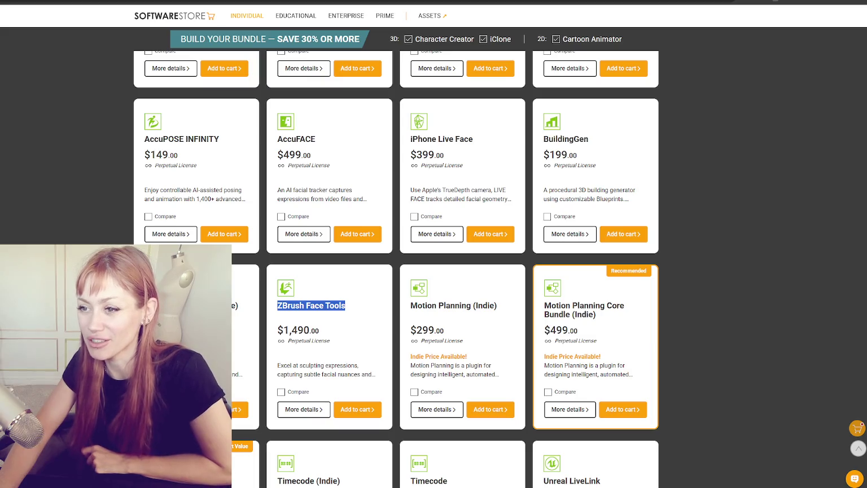
scroll(187, 201, "up", 1)
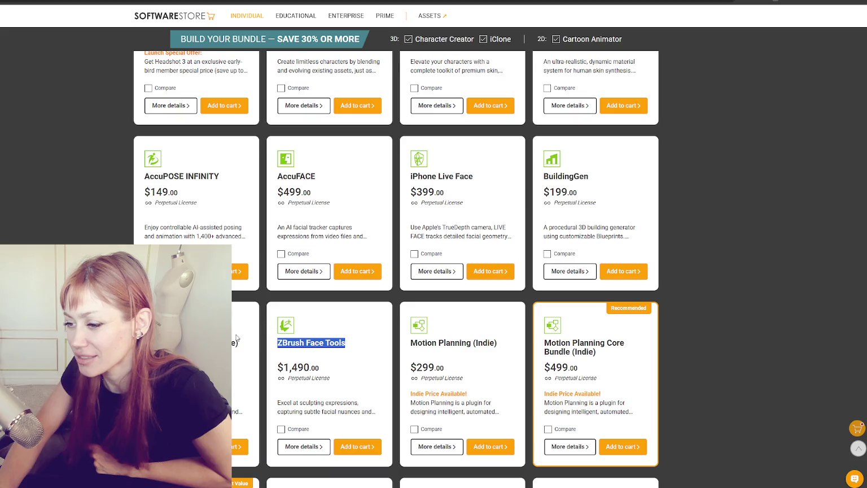
left_click(236, 337)
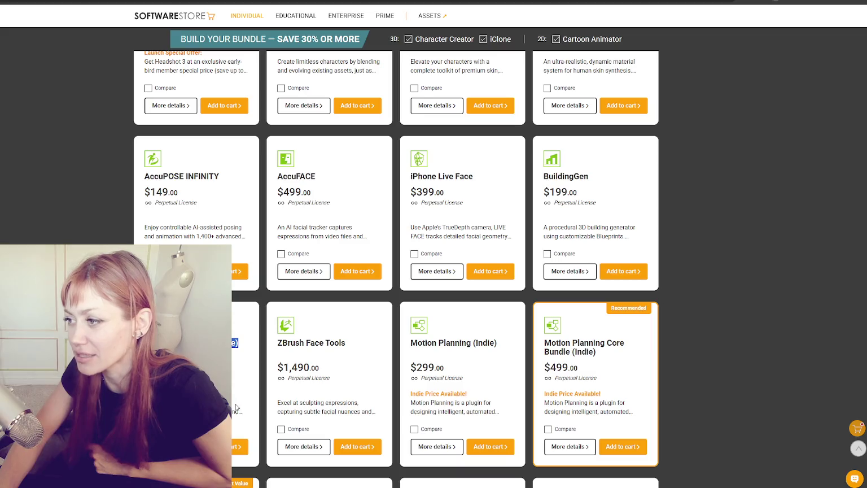
scroll(395, 268, "up", 2)
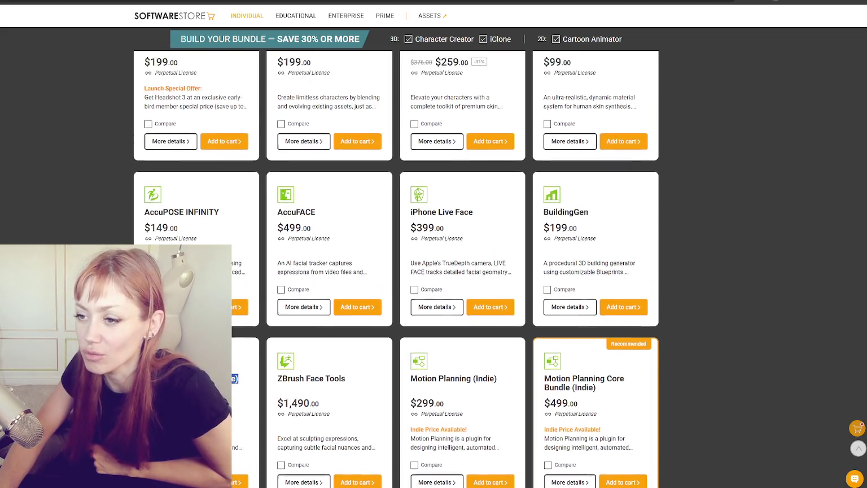
scroll(452, 407, "up", 1)
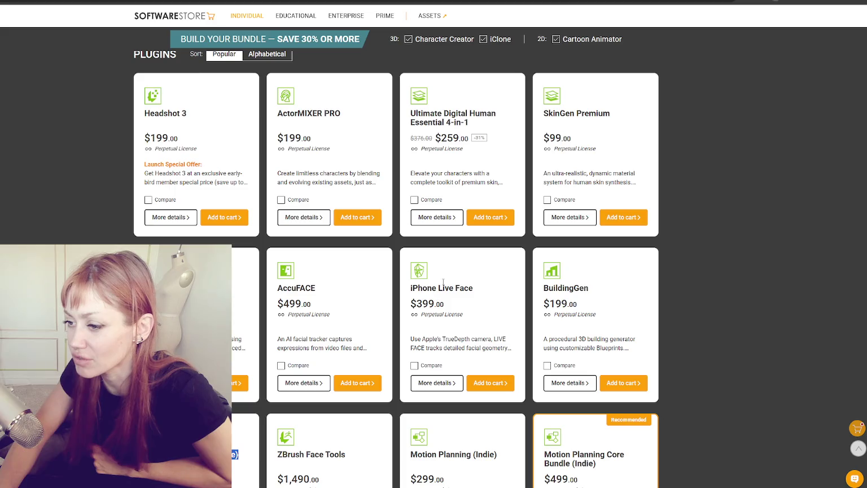
scroll(443, 280, "up", 1)
scroll(520, 284, "up", 2)
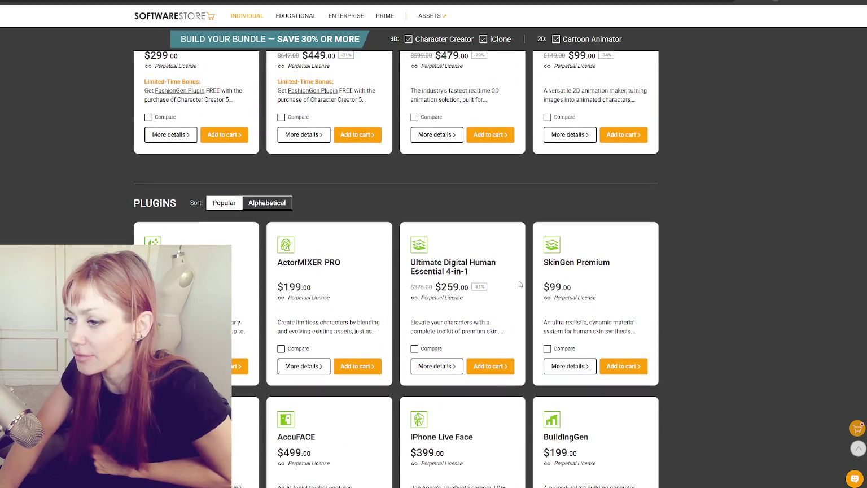
scroll(519, 279, "up", 2)
scroll(522, 285, "up", 4)
scroll(526, 296, "up", 1)
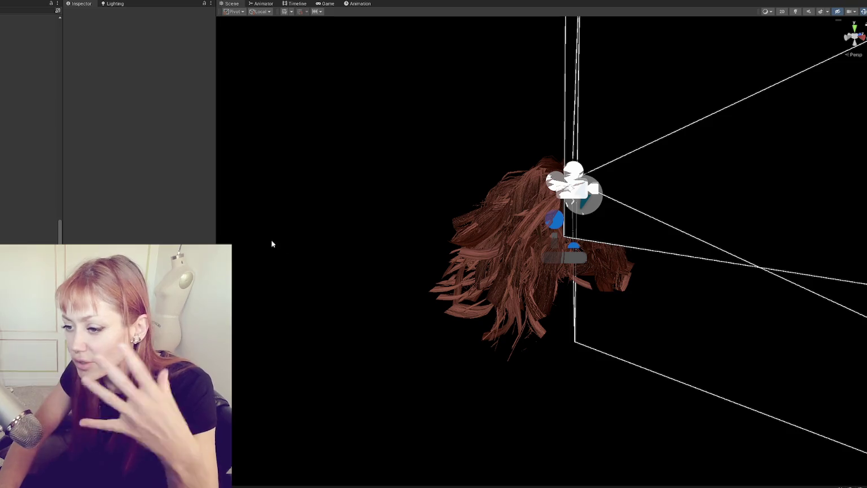
- Widen the side panels beside the Scene view holding the 278-piece hair-card model
mouse_move(217, 166)
left_mouse_down()
mouse_move(273, 162)
mouse_move(260, 164)
left_mouse_up()
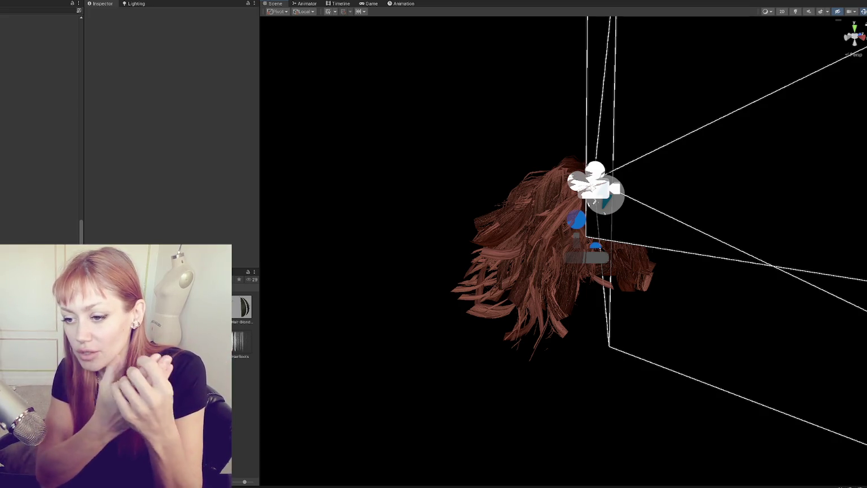
scroll(5, 130, "up", 5)
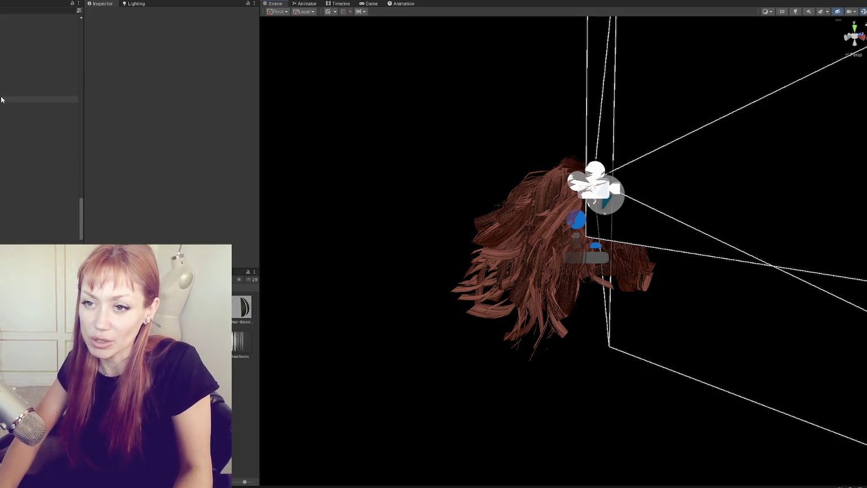
scroll(7, 111, "up", 3)
left_click_drag(395, 169, 178, 137, "alt")
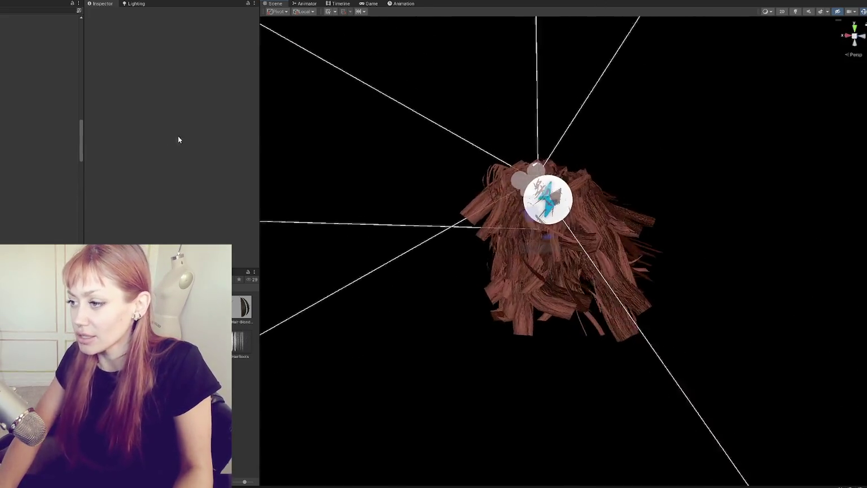
mouse_move(587, 148)
left_mouse_down("alt")
mouse_move(145, 208)
mouse_move(74, 77)
mouse_move(807, 134)
left_mouse_up("alt")
left_click_drag(813, 213, 444, 254, "alt")
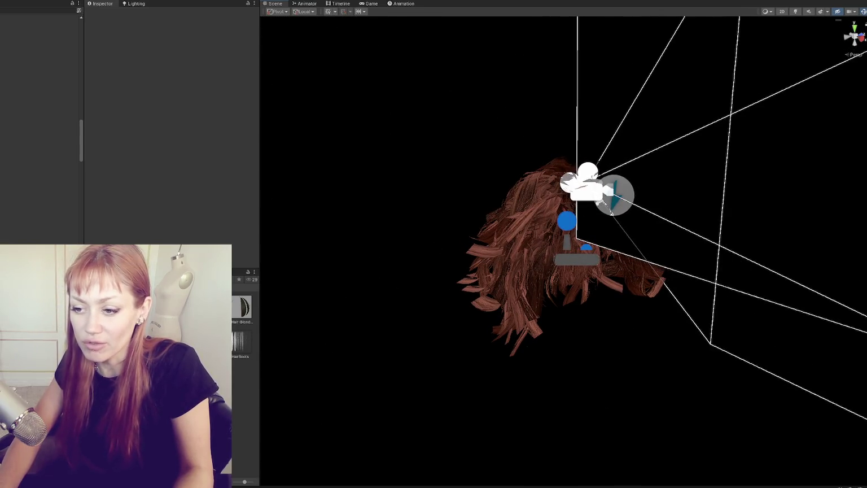
mouse_move(278, 324)
left_mouse_down("alt")
mouse_move(549, 357)
mouse_move(364, 325)
mouse_move(668, 377)
mouse_move(596, 434)
mouse_move(572, 466)
mouse_move(376, 389)
mouse_move(310, 453)
mouse_move(280, 447)
mouse_move(288, 334)
mouse_move(446, 325)
mouse_move(678, 344)
left_mouse_up("alt")
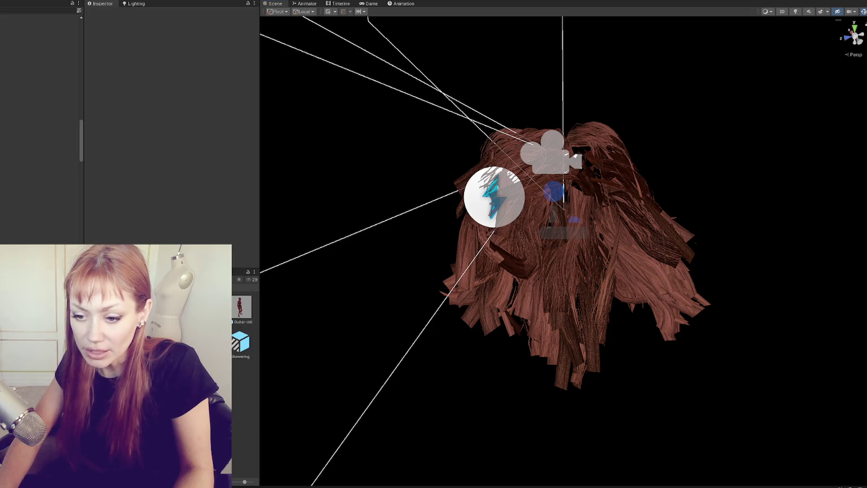
scroll(26, 136, "up", 5)
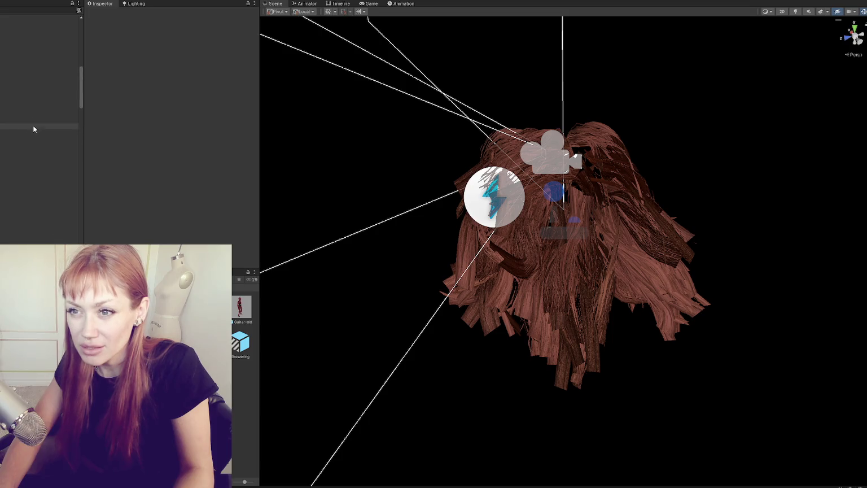
scroll(14, 135, "up", 3)
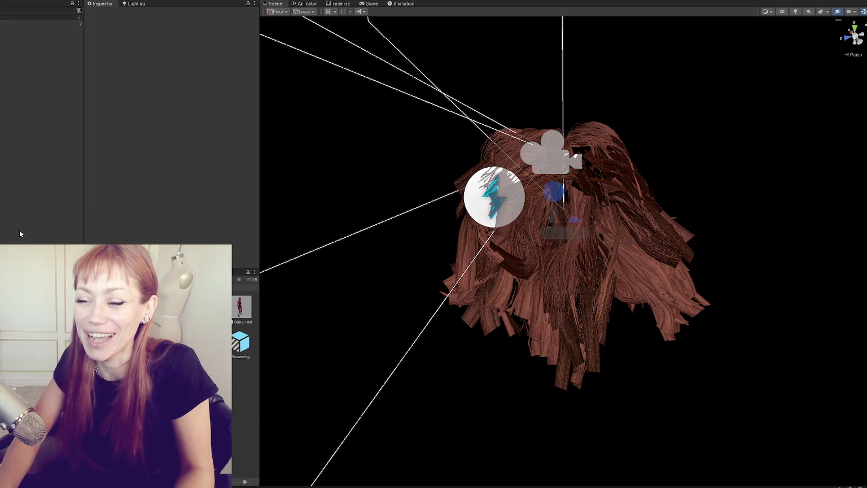
- Select the hair test object, hide the helper icons and frame it from the character's front
left_click(7, 112)
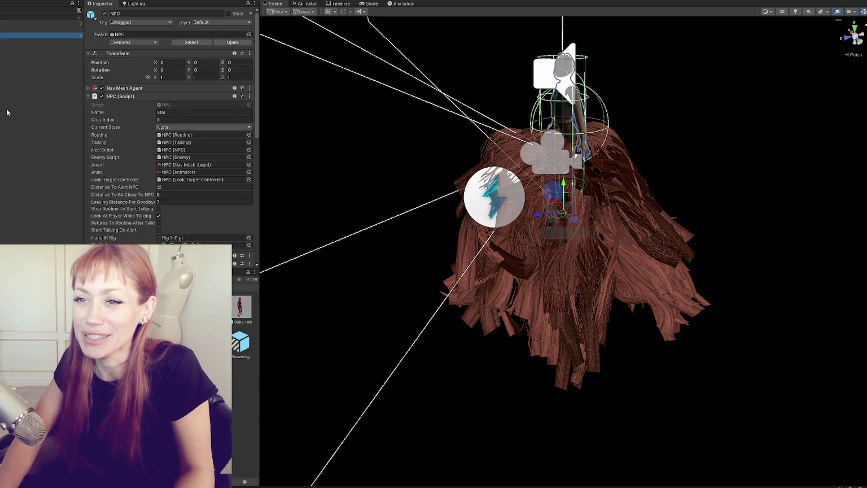
left_click(569, 257)
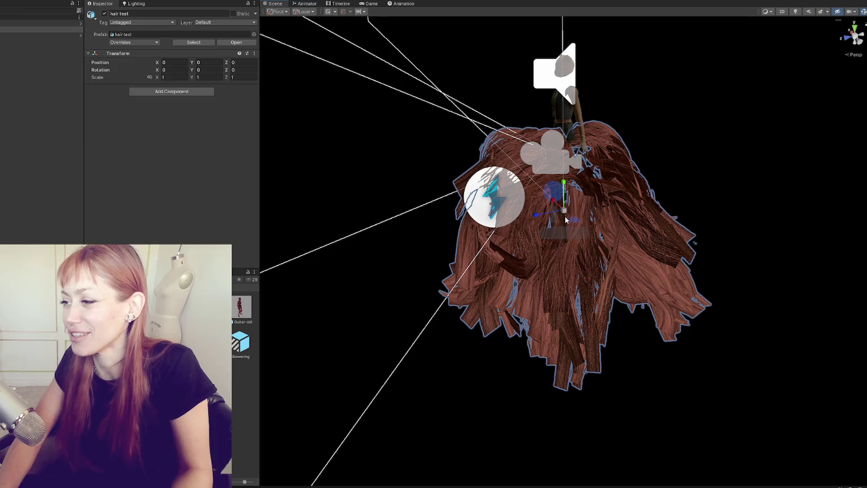
key("ctrl+z")
key("ctrl+z")
key("ctrl+z")
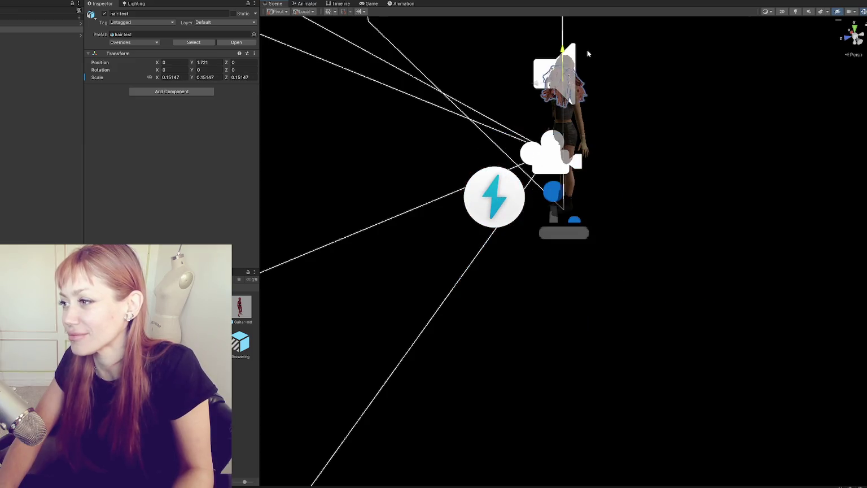
key("f")
left_click(863, 14)
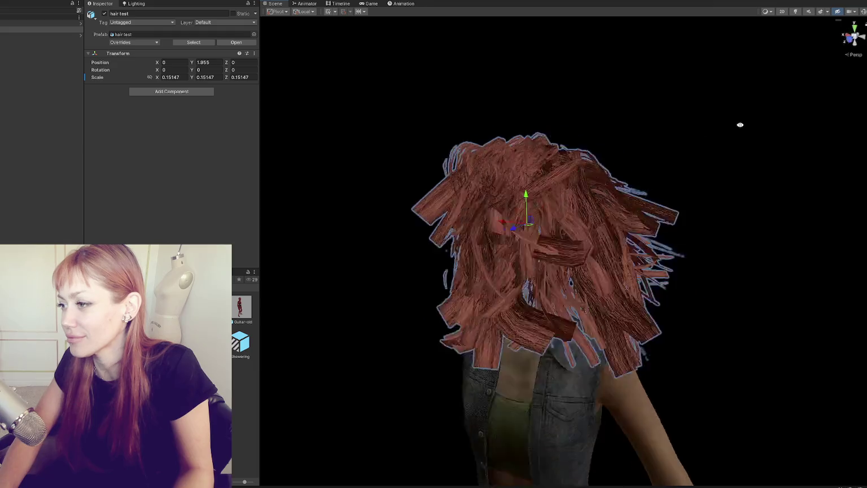
left_click_drag(737, 123, 803, 134, "alt")
- Rotate the hair to -75°, lower it onto the masked head and shrink it to about 0.1037
key("e")
mouse_move(515, 231)
left_mouse_down()
mouse_move(615, 232)
mouse_move(564, 228)
mouse_move(497, 243)
left_mouse_up()
key("r")
key("w")
mouse_move(515, 214)
left_mouse_down()
mouse_move(515, 243)
mouse_move(508, 237)
mouse_move(502, 259)
mouse_move(524, 221)
mouse_move(539, 247)
mouse_move(520, 256)
left_mouse_up()
key("w")
left_click_drag(512, 227, 512, 230)
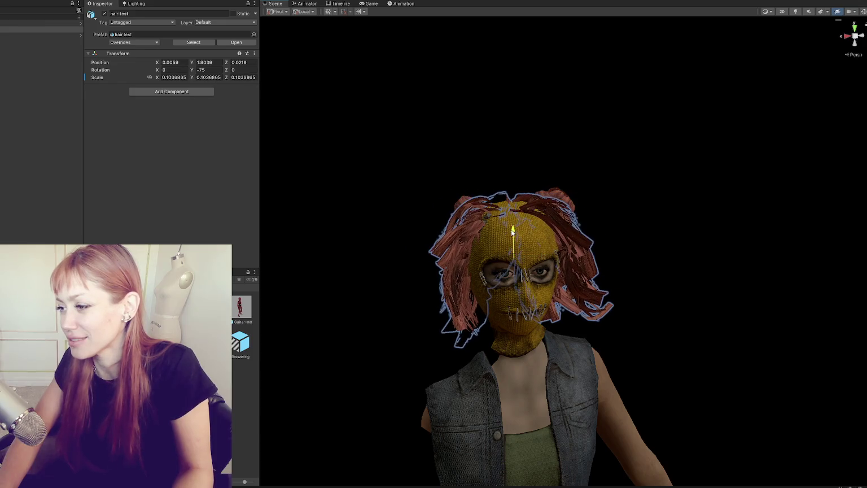
left_click(620, 187)
mouse_move(659, 191)
left_mouse_down("alt")
mouse_move(717, 188)
mouse_move(543, 208)
left_mouse_up("alt")
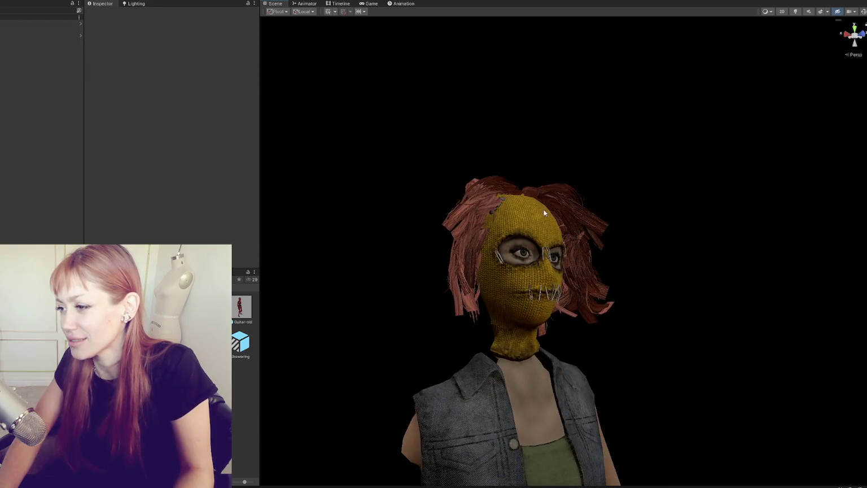
- Nudge the hair test mesh up slightly on the masked head and check it from above
left_click(562, 216)
mouse_move(542, 251)
left_mouse_down("alt")
mouse_move(521, 216)
mouse_move(546, 233)
left_mouse_up("alt")
left_click(566, 178)
mouse_move(567, 179)
left_mouse_down("alt")
mouse_move(487, 190)
mouse_move(518, 369)
mouse_move(368, 203)
mouse_move(604, 220)
mouse_move(545, 222)
left_mouse_up("alt")
- Try a vertical squash of the hair, undo it, and inspect the fit from front, side and back
left_click(604, 220)
left_click(562, 221)
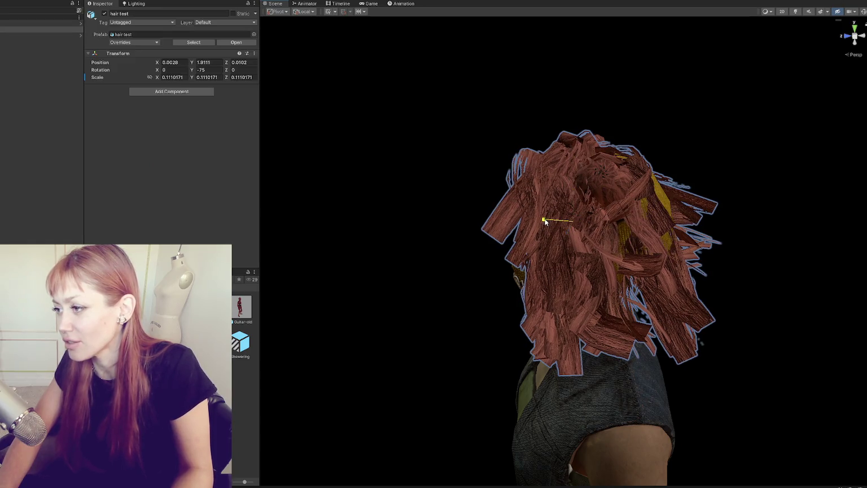
mouse_move(572, 193)
left_mouse_down()
mouse_move(601, 213)
mouse_move(788, 184)
mouse_move(531, 238)
mouse_move(513, 255)
left_mouse_up()
key("ctrl+z")
left_click_drag(469, 256, 491, 184, "alt")
mouse_move(433, 209)
left_mouse_down("alt")
mouse_move(526, 238)
mouse_move(491, 119)
mouse_move(489, 83)
mouse_move(348, 124)
mouse_move(245, 179)
mouse_move(164, 178)
mouse_move(391, 184)
mouse_move(403, 150)
mouse_move(509, 132)
mouse_move(546, 177)
left_mouse_up("alt")
left_click(546, 178)
mouse_move(577, 246)
left_mouse_down("alt")
mouse_move(542, 254)
mouse_move(565, 260)
mouse_move(446, 294)
mouse_move(712, 284)
mouse_move(561, 279)
left_mouse_up("alt")
scroll(610, 284, "up", 2)
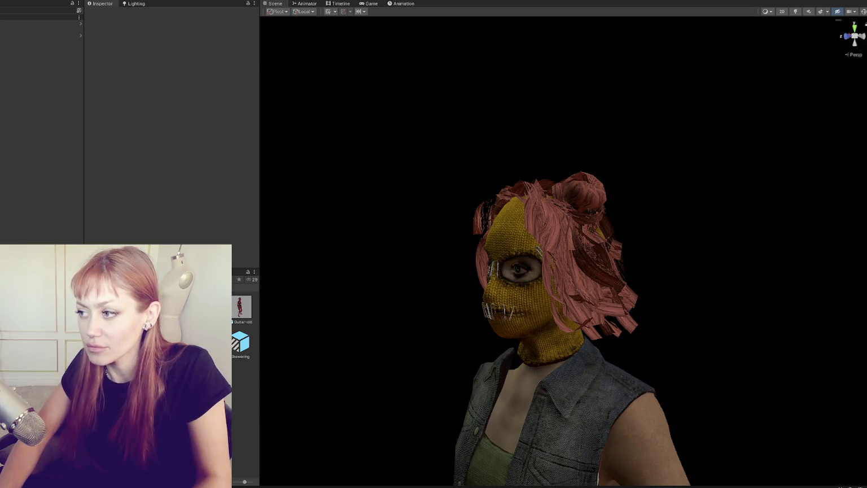
mouse_move(339, 207)
left_mouse_down("alt")
mouse_move(38, 213)
mouse_move(529, 201)
mouse_move(496, 255)
mouse_move(504, 253)
left_mouse_up("alt")
left_click(529, 201)
- From a front view, enlarge the hair evenly with the Scale gizmo's centre handle
left_click(621, 242)
mouse_move(621, 242)
left_mouse_down("alt")
mouse_move(559, 252)
mouse_move(433, 232)
mouse_move(576, 247)
left_mouse_up("alt")
left_click(547, 280)
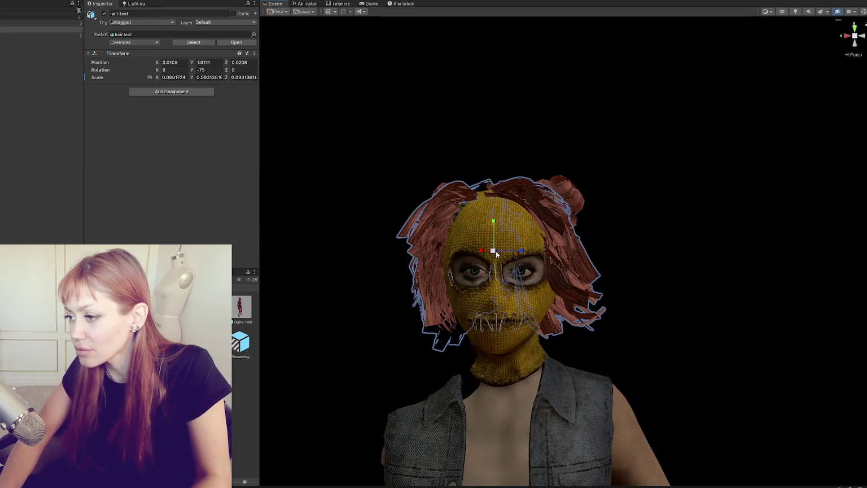
left_click_drag(493, 250, 494, 223)
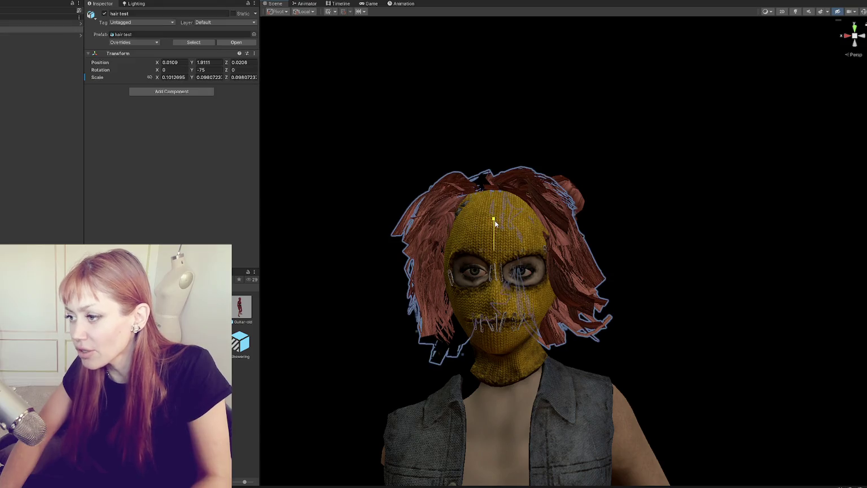
- Nudge the hair's position and rescale it slightly to roughly 0.10–0.107 across its axes
left_click(625, 277)
mouse_move(625, 277)
left_mouse_down("alt")
mouse_move(654, 270)
mouse_move(582, 281)
left_mouse_up("alt")
left_click(582, 281)
left_click_drag(528, 256, 498, 256)
key("r")
left_click(668, 275)
mouse_move(668, 275)
left_mouse_down("alt")
mouse_move(641, 297)
mouse_move(756, 269)
mouse_move(350, 290)
mouse_move(804, 298)
mouse_move(774, 245)
mouse_move(677, 328)
mouse_move(699, 460)
mouse_move(702, 324)
mouse_move(495, 212)
left_mouse_up("alt")
- Zoom in and orbit around the masked head to view the fitted pink hair from side, front and back
scroll(495, 213, "up", 2)
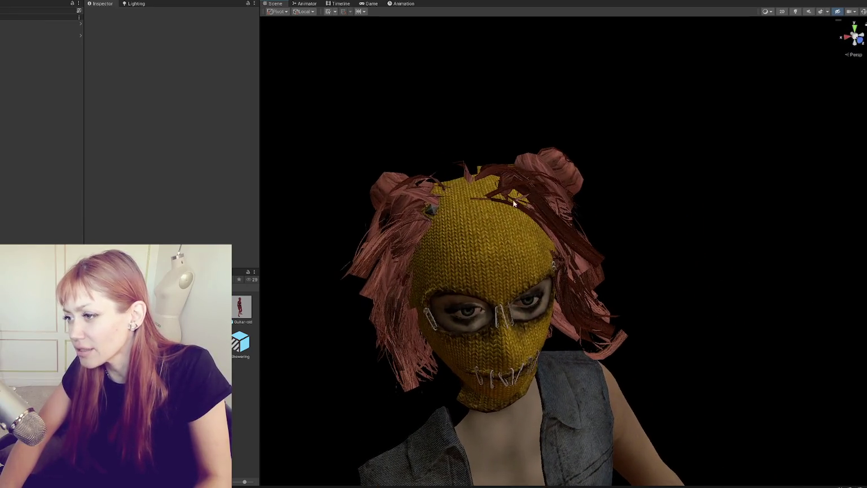
scroll(504, 169, "up", 1)
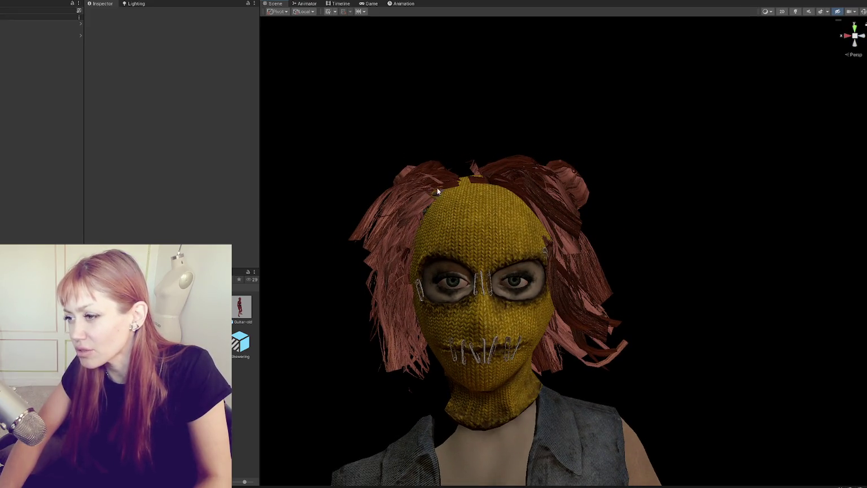
mouse_move(437, 191)
left_mouse_down("alt")
mouse_move(630, 202)
mouse_move(491, 388)
mouse_move(485, 218)
mouse_move(507, 188)
mouse_move(601, 219)
mouse_move(686, 125)
left_mouse_up("alt")
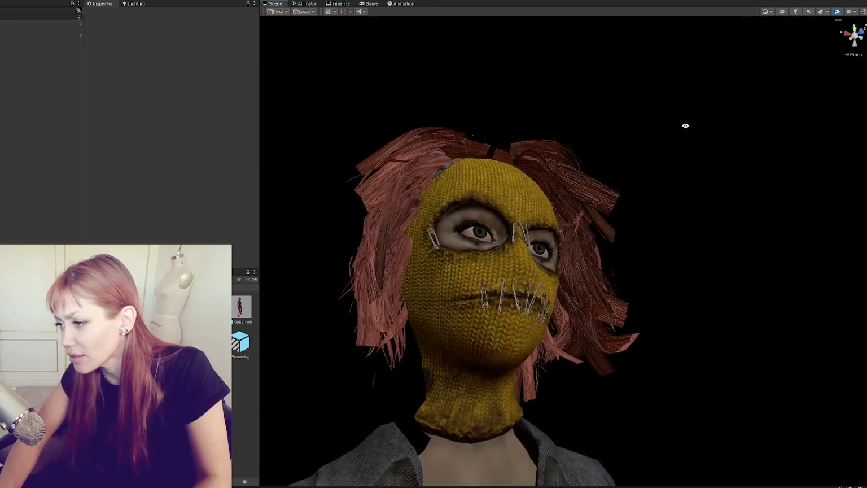
left_click_drag(685, 126, 629, 209, "alt")
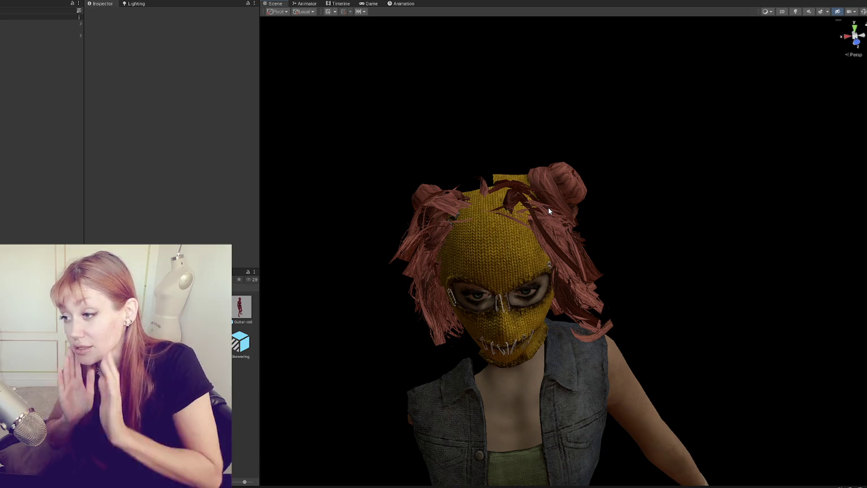
left_click_drag(548, 207, 568, 180, "alt")
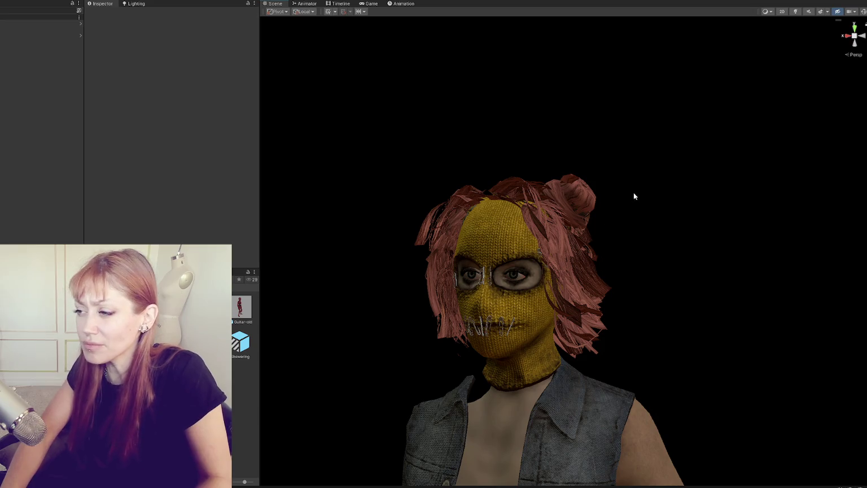
left_click_drag(634, 193, 389, 225, "alt")
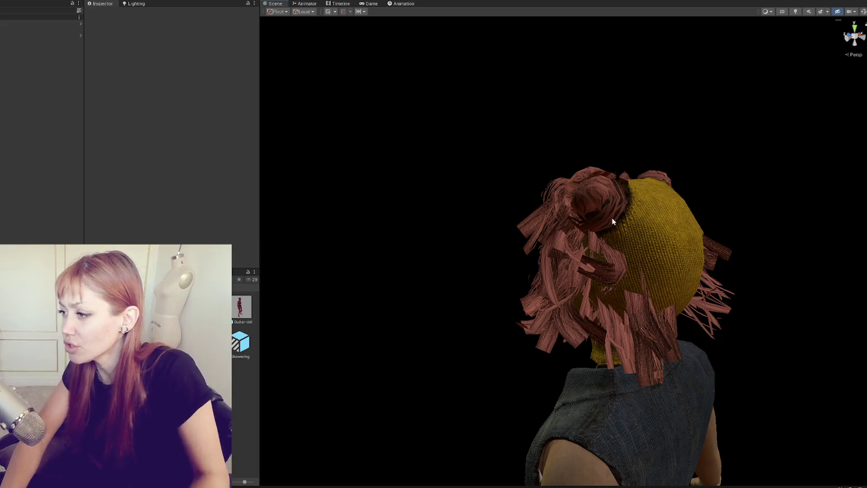
left_click_drag(674, 261, 742, 252, "alt")
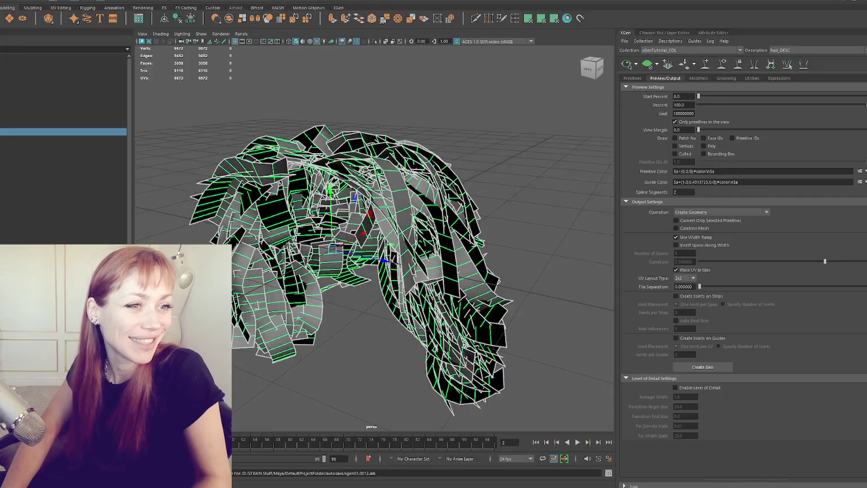
- Orbit around the hair-card mesh in xgen01.mb, then close the scene without saving changes
key("Escape")
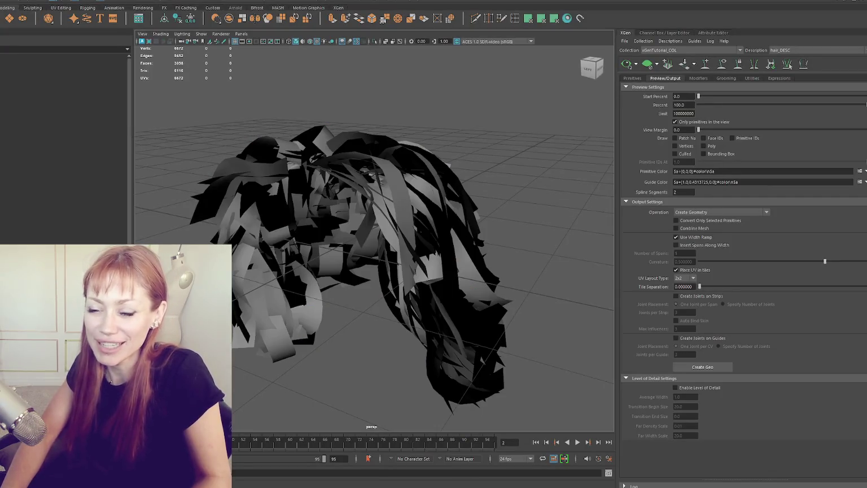
mouse_move(279, 166)
left_mouse_down("alt")
mouse_move(265, 150)
mouse_move(338, 148)
left_mouse_up("alt")
right_click(265, 150)
scroll(354, 109, "down", 5)
left_click_drag(354, 108, 343, 120, "alt")
left_click(424, 148)
mouse_move(509, 135)
left_mouse_down("alt")
mouse_move(469, 159)
mouse_move(553, 158)
left_mouse_up("alt")
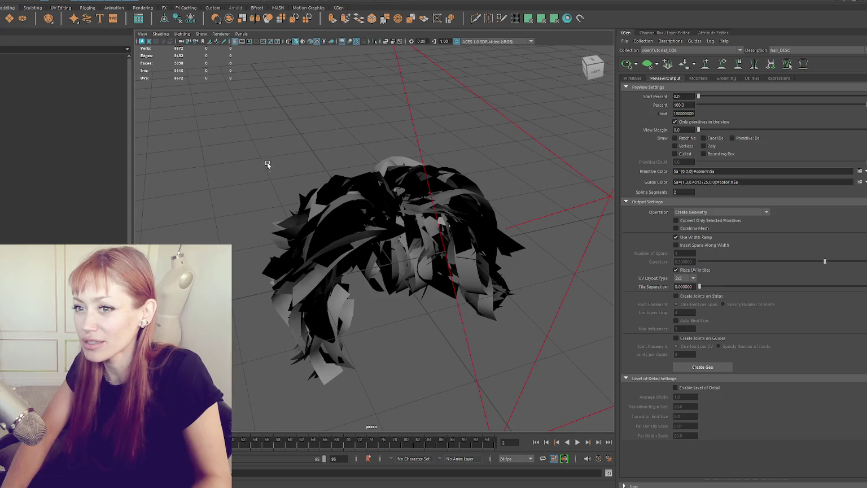
left_click_drag(268, 164, 228, 193, "alt")
mouse_move(269, 146)
left_mouse_down("alt")
mouse_move(343, 310)
mouse_move(347, 350)
left_mouse_up("alt")
mouse_move(516, 197)
left_mouse_down("alt")
mouse_move(451, 196)
mouse_move(458, 236)
mouse_move(430, 234)
mouse_move(448, 237)
left_mouse_up("alt")
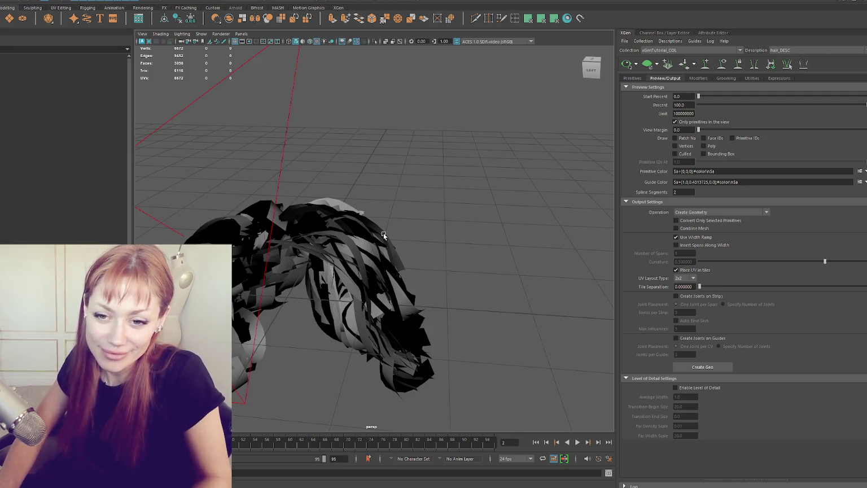
key("ctrl+n")
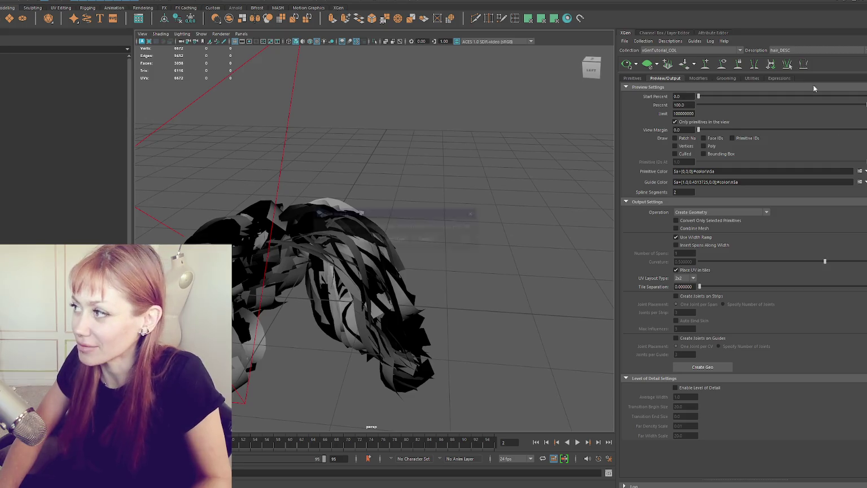
left_click(389, 241)
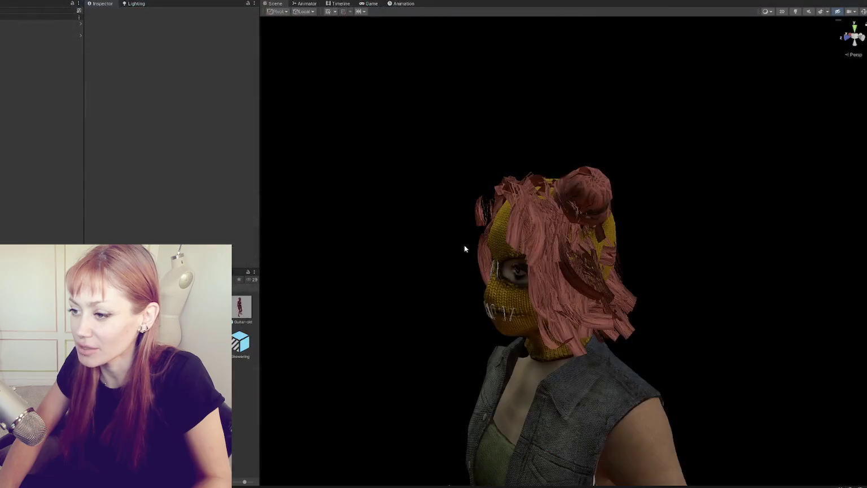
- Orbit to a head-on front view of the character wearing the pink-brown hair cards
mouse_move(464, 244)
left_mouse_down("alt")
mouse_move(570, 288)
mouse_move(484, 290)
left_mouse_up("alt")
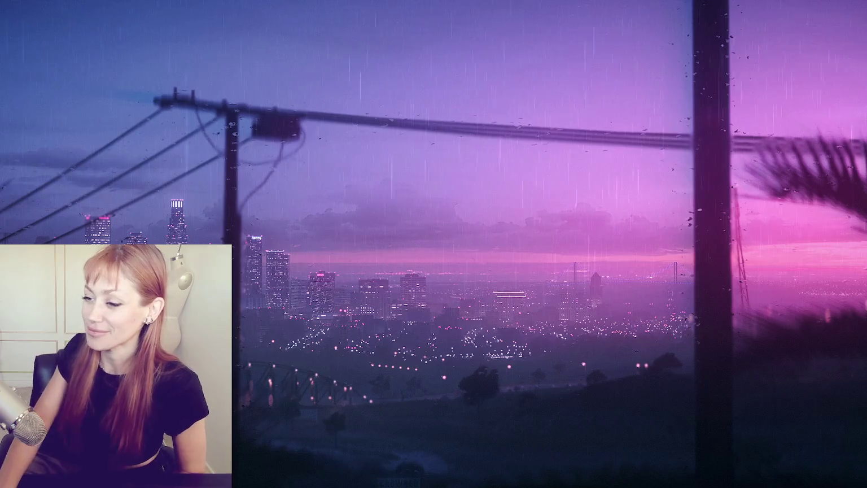
- Reposition the browser window showing the Strand Designer v1.84.0.2 perpetual-license page
left_click_drag(218, 54, 450, 392)
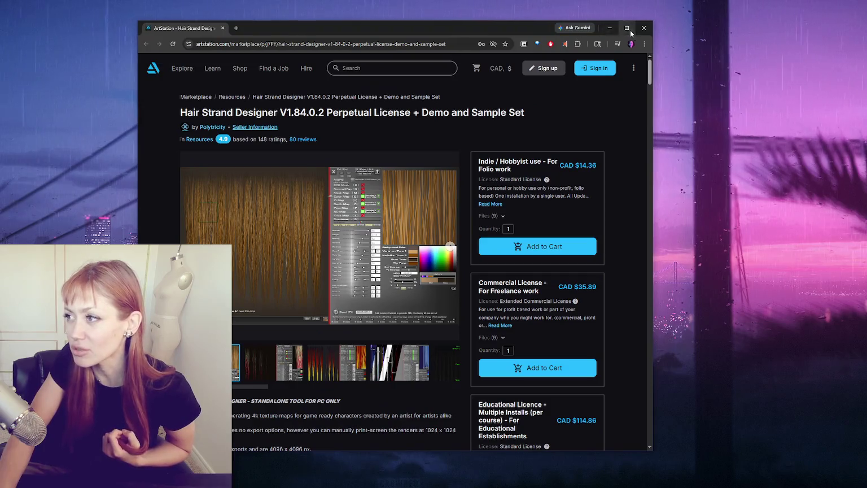
- Maximize the browser and scroll through the full Hair Strand Designer listing on ArtStation
left_click(629, 31)
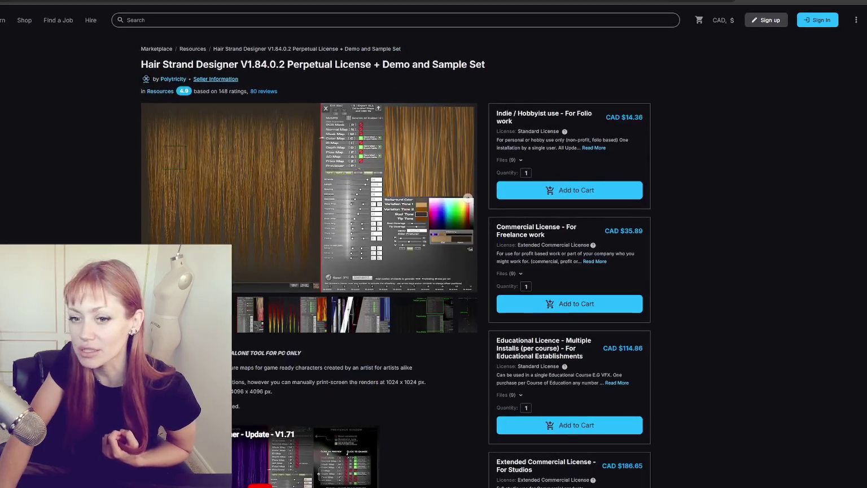
scroll(79, 222, "down", 5)
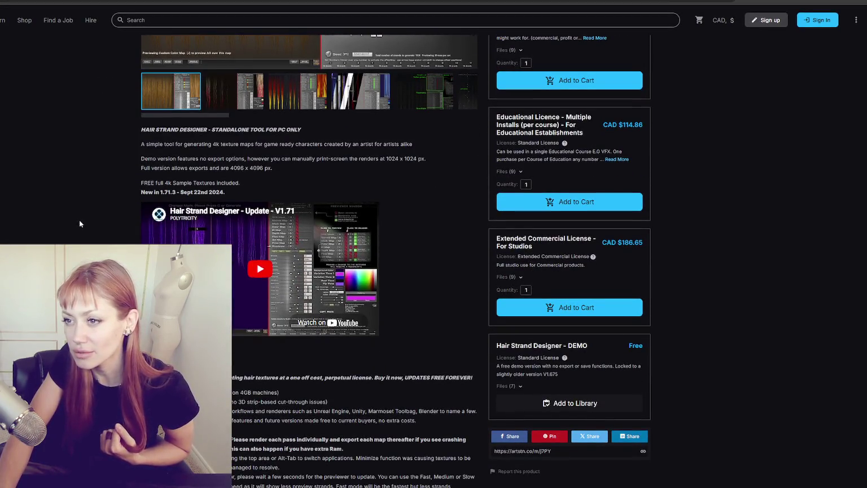
scroll(79, 220, "down", 3)
scroll(78, 220, "down", 1)
scroll(79, 221, "down", 6)
scroll(78, 221, "down", 5)
scroll(78, 225, "down", 5)
scroll(79, 226, "down", 5)
scroll(78, 227, "down", 5)
scroll(78, 229, "down", 5)
scroll(79, 228, "down", 5)
scroll(86, 232, "down", 5)
scroll(86, 231, "down", 5)
scroll(86, 231, "down", 5)
scroll(86, 231, "down", 5)
scroll(310, 261, "down", 5)
scroll(310, 261, "down", 5)
scroll(310, 260, "down", 5)
scroll(310, 261, "down", 5)
scroll(309, 261, "down", 2)
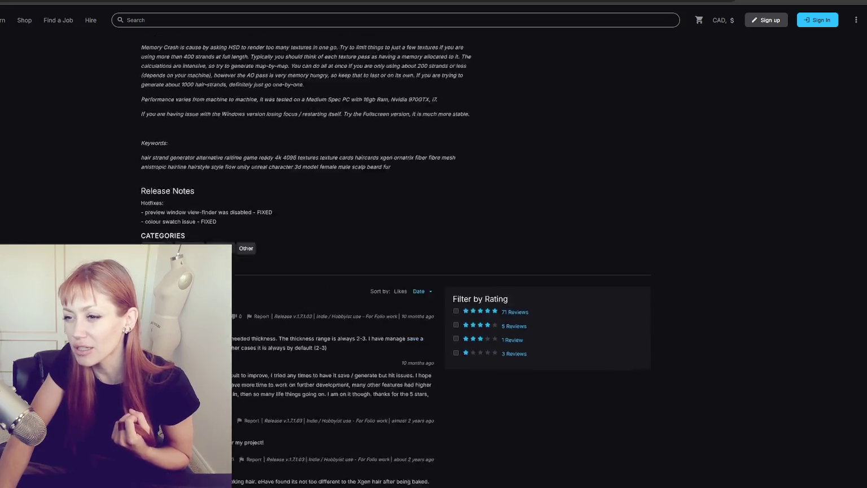
scroll(309, 260, "up", 5)
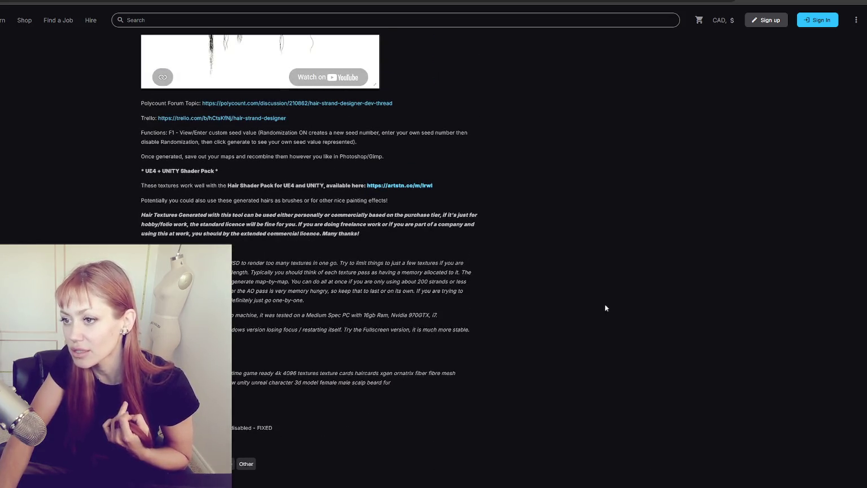
scroll(814, 164, "up", 5)
scroll(814, 163, "up", 5)
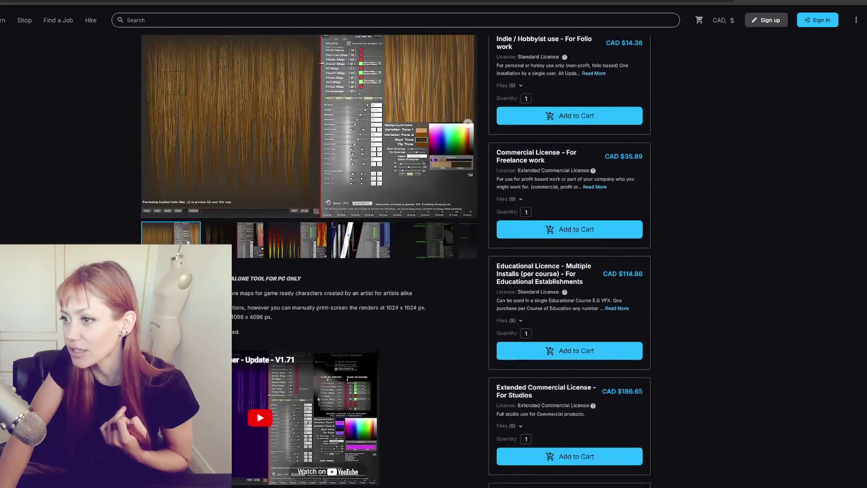
scroll(814, 164, "up", 5)
scroll(814, 164, "up", 2)
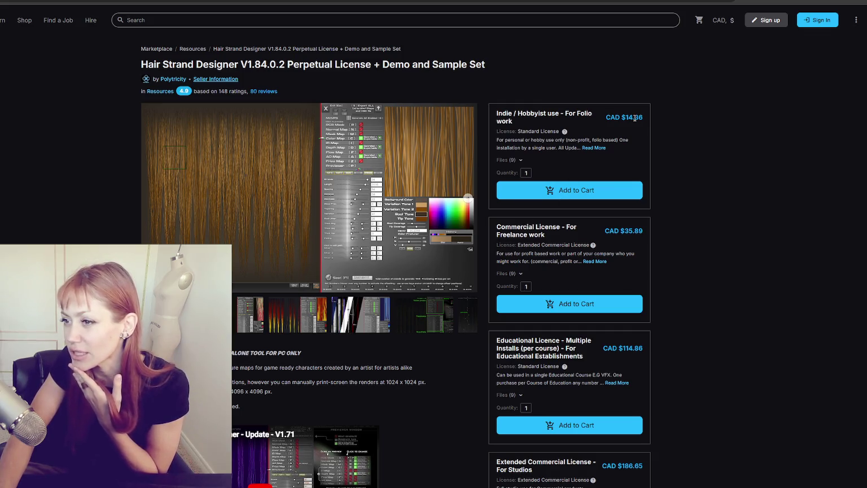
scroll(513, 216, "down", 3)
scroll(429, 220, "down", 5)
scroll(352, 222, "down", 5)
scroll(353, 223, "down", 5)
scroll(355, 221, "down", 5)
scroll(347, 223, "down", 5)
scroll(339, 226, "down", 5)
scroll(330, 230, "down", 5)
scroll(329, 229, "down", 5)
scroll(327, 233, "down", 5)
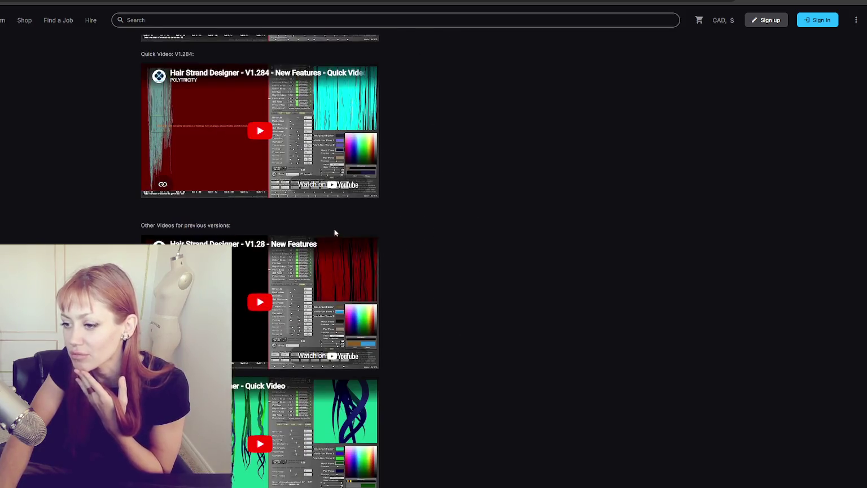
scroll(333, 232, "down", 5)
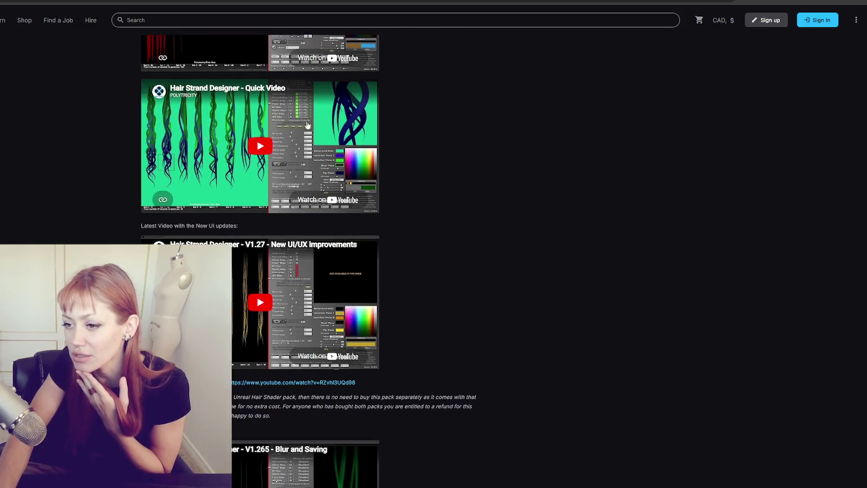
scroll(232, 256, "down", 5)
scroll(232, 256, "down", 5)
scroll(232, 256, "down", 5)
scroll(232, 256, "down", 5)
scroll(235, 259, "down", 4)
scroll(234, 258, "up", 5)
scroll(235, 259, "up", 3)
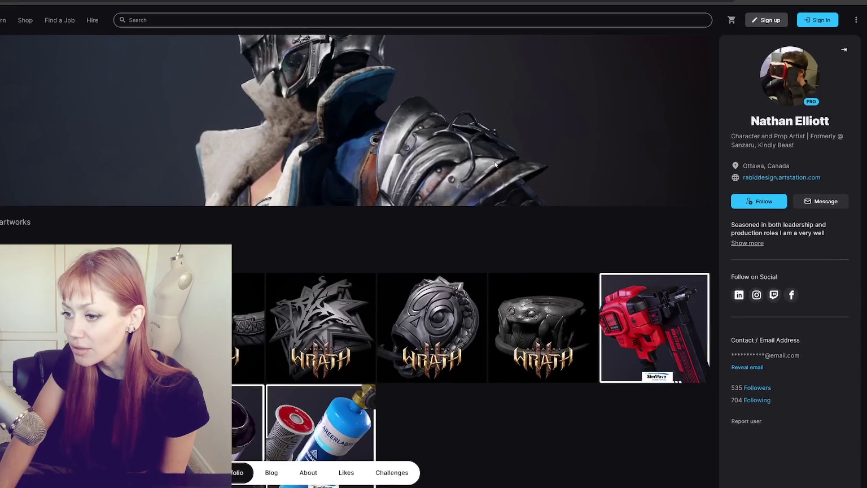
- Open the 'Waiting for Horse Carriage - Real Time Character' project and browse its renders, wireframes and sculpt
scroll(495, 165, "down", 1)
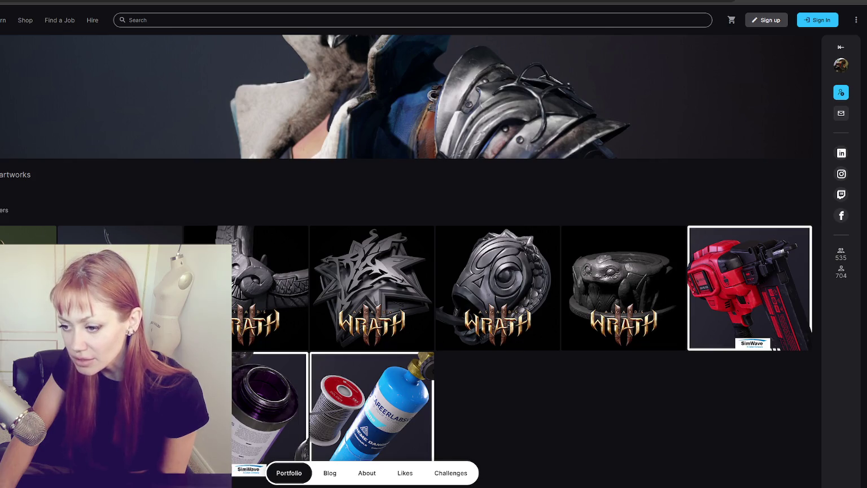
left_click(327, 295)
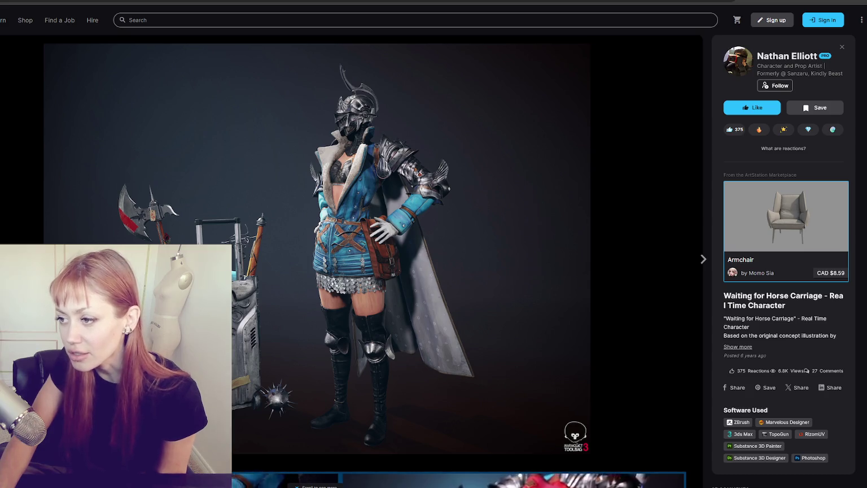
scroll(260, 216, "down", 6)
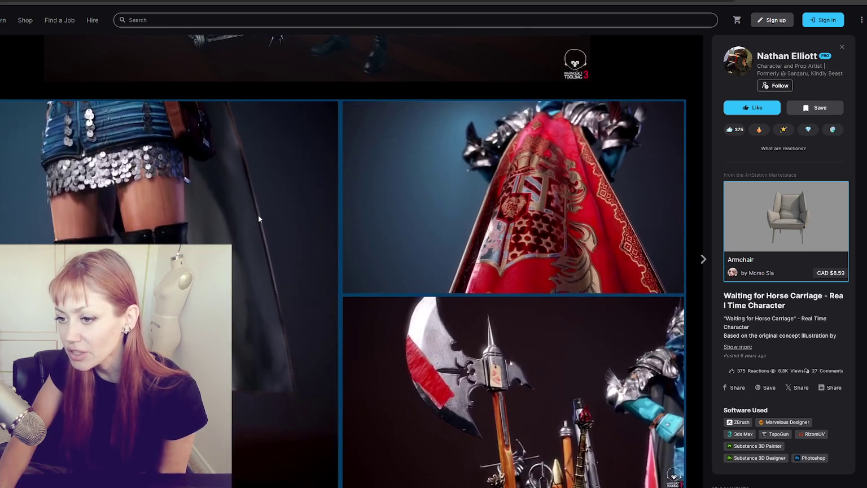
scroll(259, 215, "down", 5)
scroll(260, 216, "down", 5)
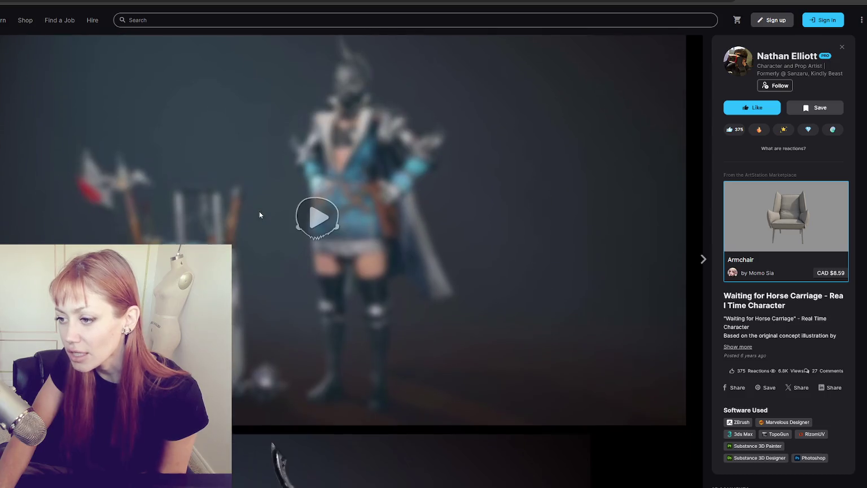
scroll(259, 216, "down", 5)
scroll(260, 215, "down", 5)
scroll(259, 216, "down", 2)
scroll(259, 215, "down", 3)
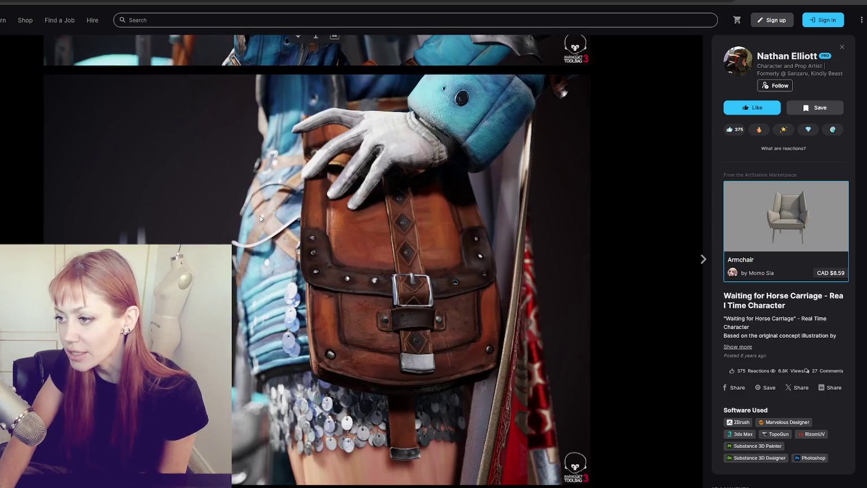
scroll(258, 220, "down", 3)
scroll(259, 224, "down", 3)
scroll(259, 224, "down", 1)
scroll(258, 224, "down", 4)
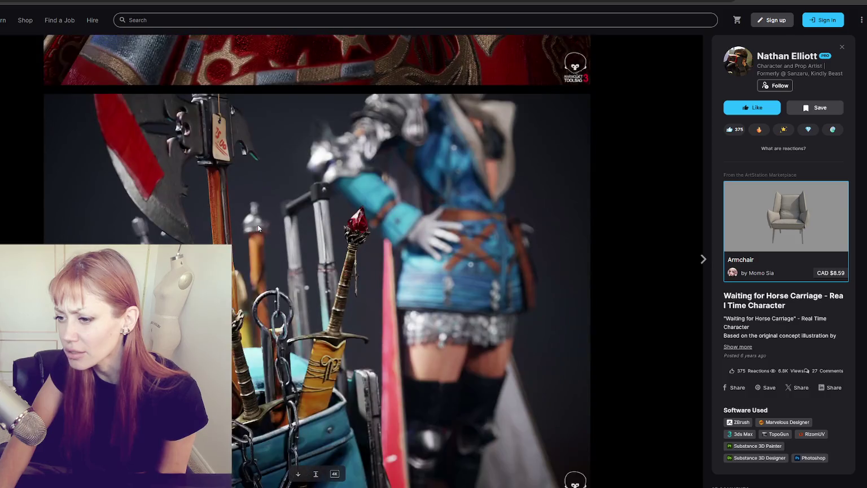
scroll(263, 224, "down", 4)
scroll(271, 214, "down", 4)
scroll(276, 226, "down", 3)
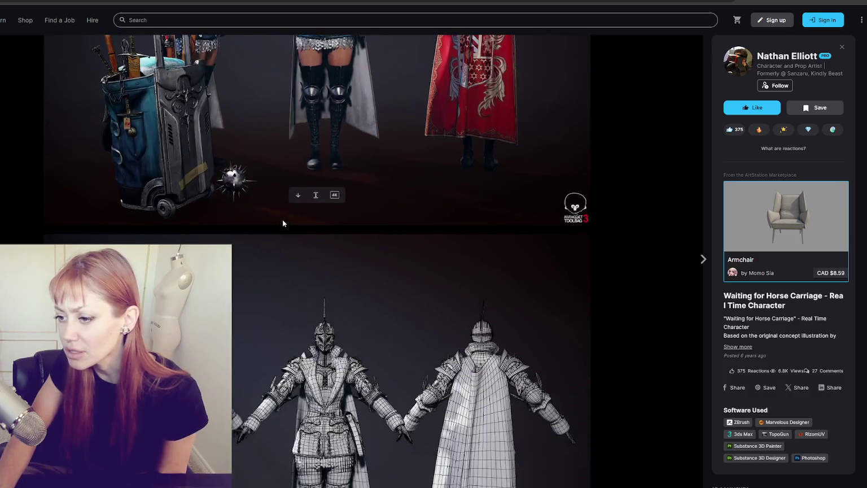
scroll(286, 236, "down", 3)
scroll(286, 236, "up", 3)
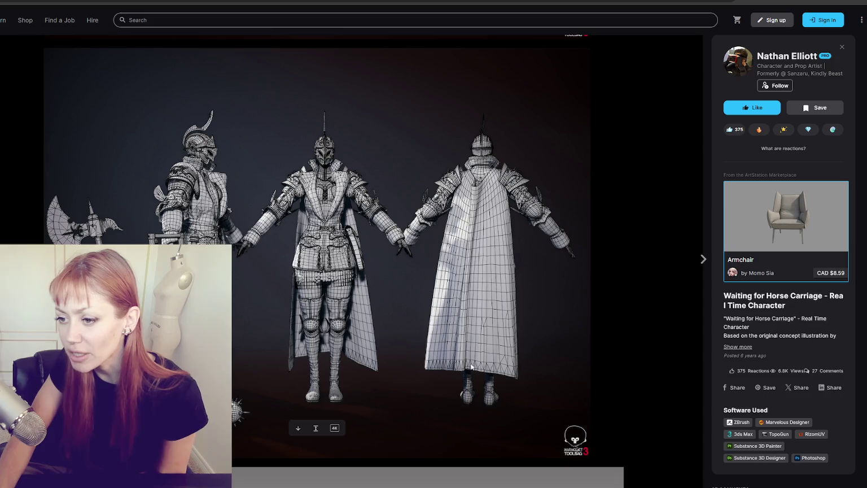
scroll(461, 222, "down", 4)
scroll(471, 182, "down", 3)
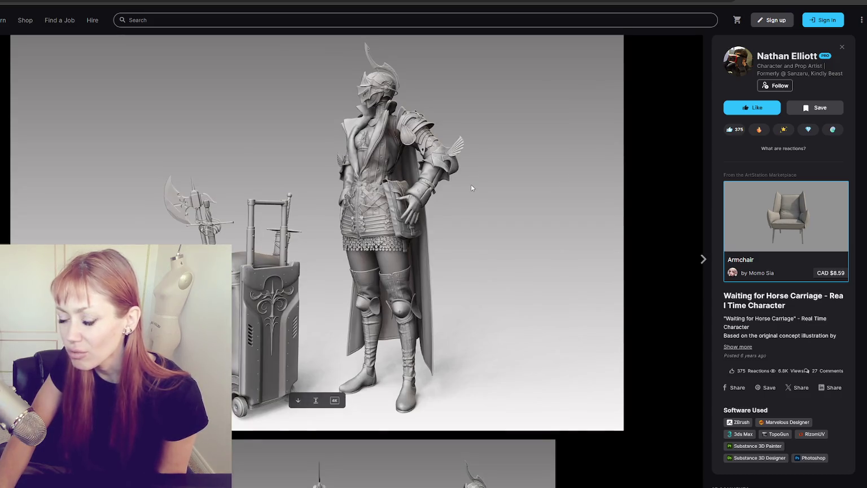